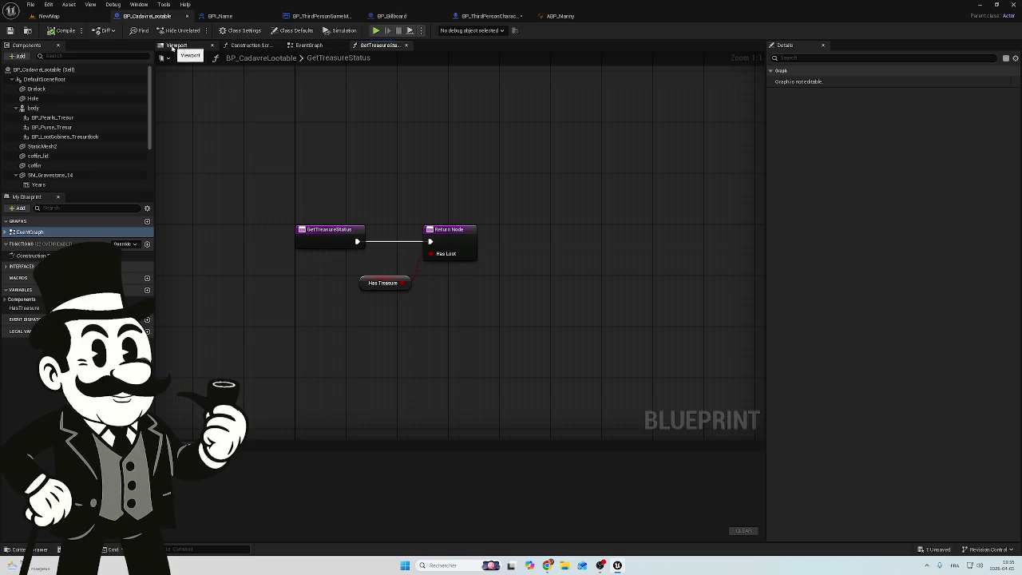
# - Switch BP_CadavreLootable to its EventGraph to see the ForceNomCadavre chain ending in Set Has Treasure
pyautogui.click(317, 46)
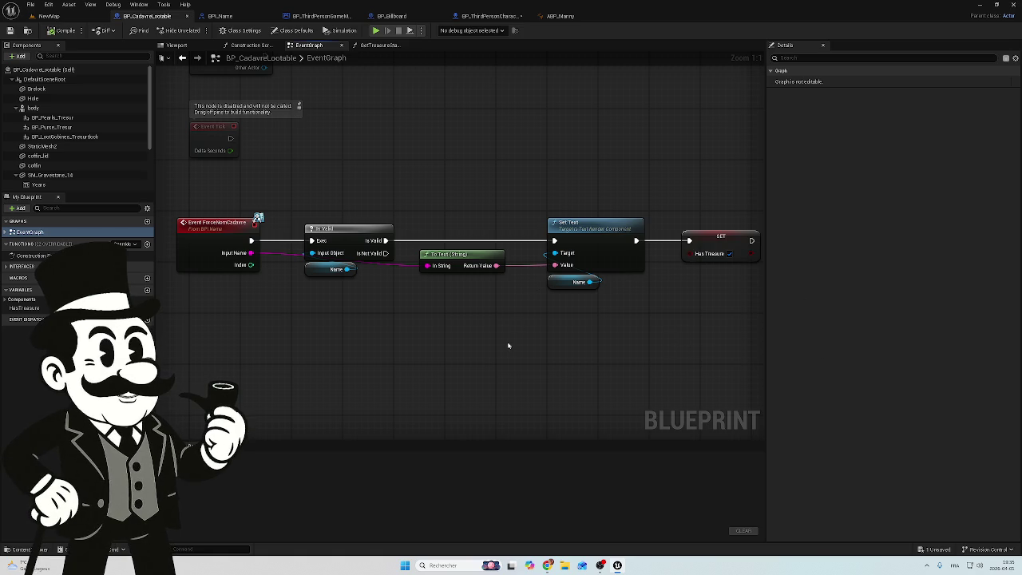
pyautogui.moveTo(481, 338); pyautogui.dragTo(495, 311)
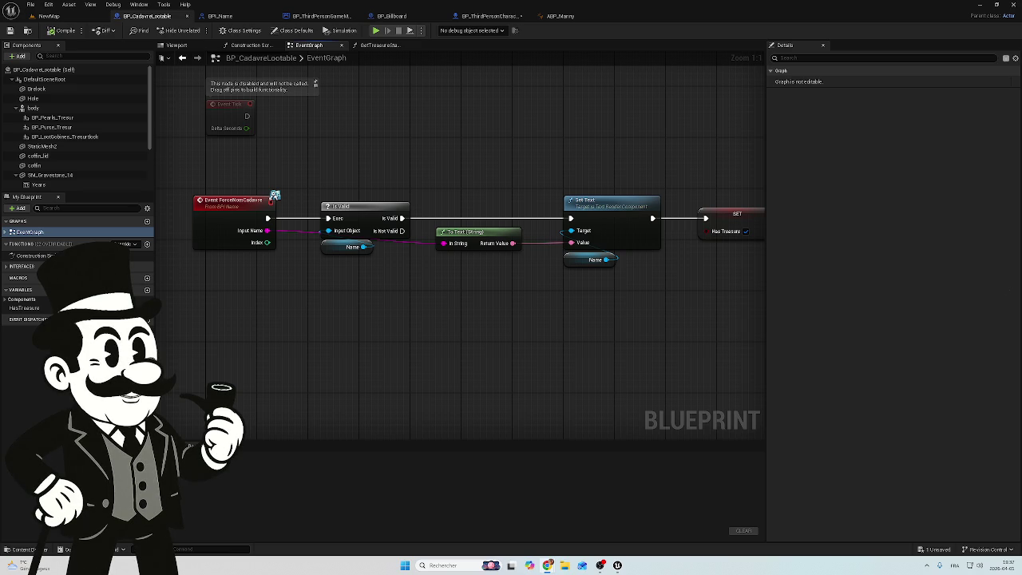
# - Wire a new Branch node to SET Has Treasure's execution output and review the chain
pyautogui.moveTo(320, 292); pyautogui.dragTo(384, 254)
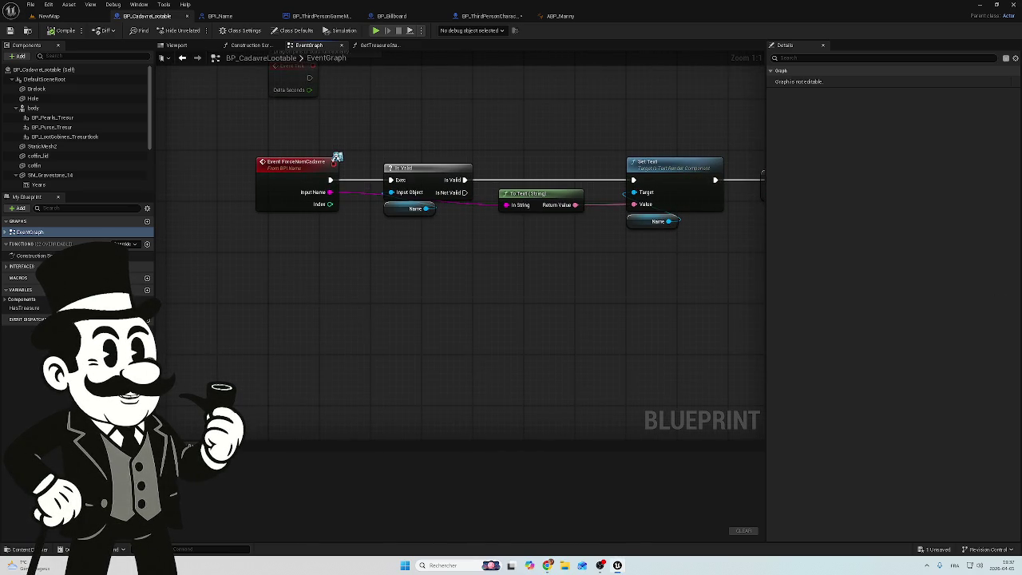
pyautogui.moveTo(485, 228); pyautogui.dragTo(388, 281)
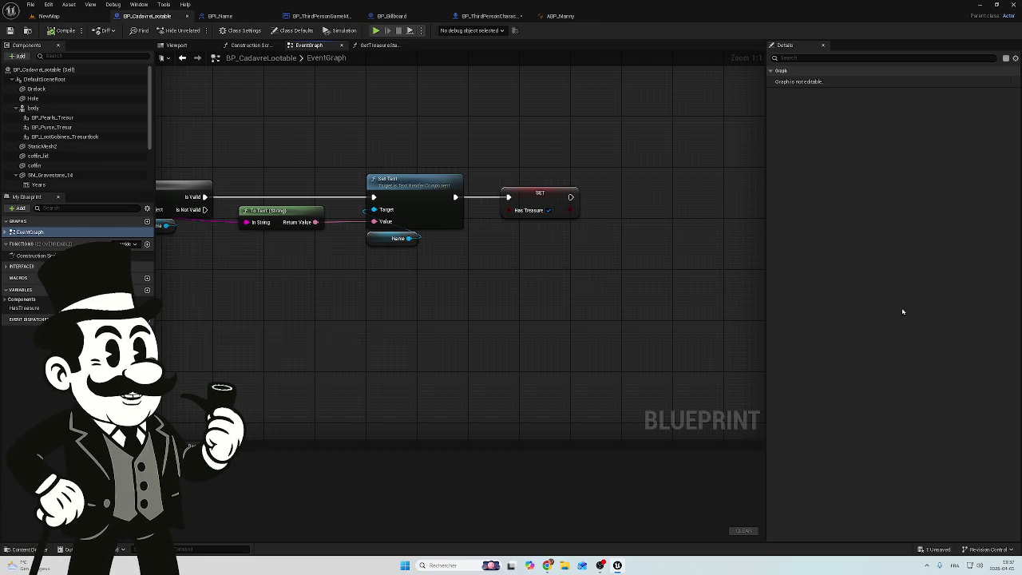
pyautogui.moveTo(571, 197); pyautogui.dragTo(659, 200)
pyautogui.moveTo(684, 291); pyautogui.dragTo(574, 297)
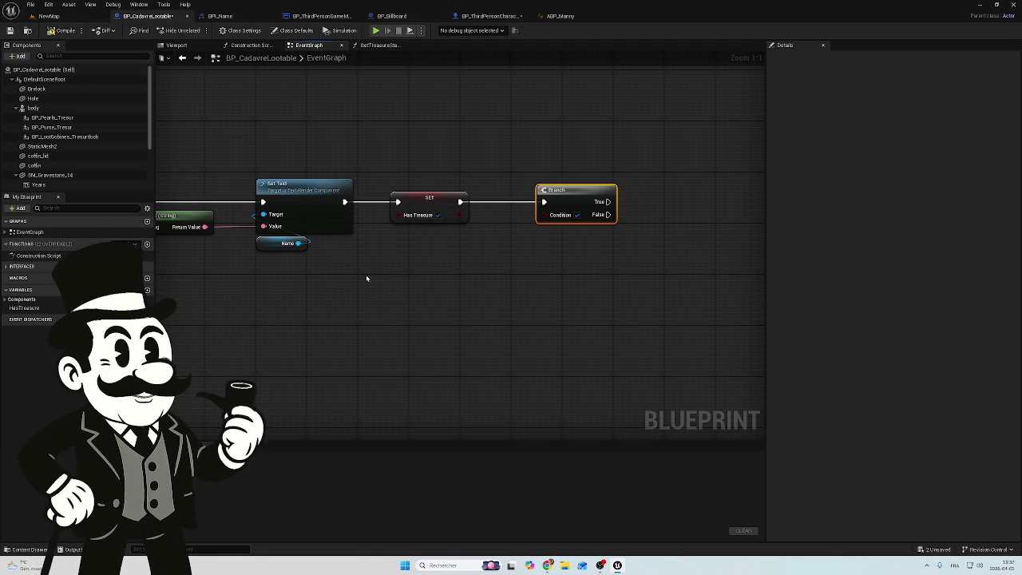
pyautogui.moveTo(352, 284)
pyautogui.mouseDown()
pyautogui.moveTo(695, 322)
pyautogui.moveTo(677, 324)
pyautogui.mouseUp()
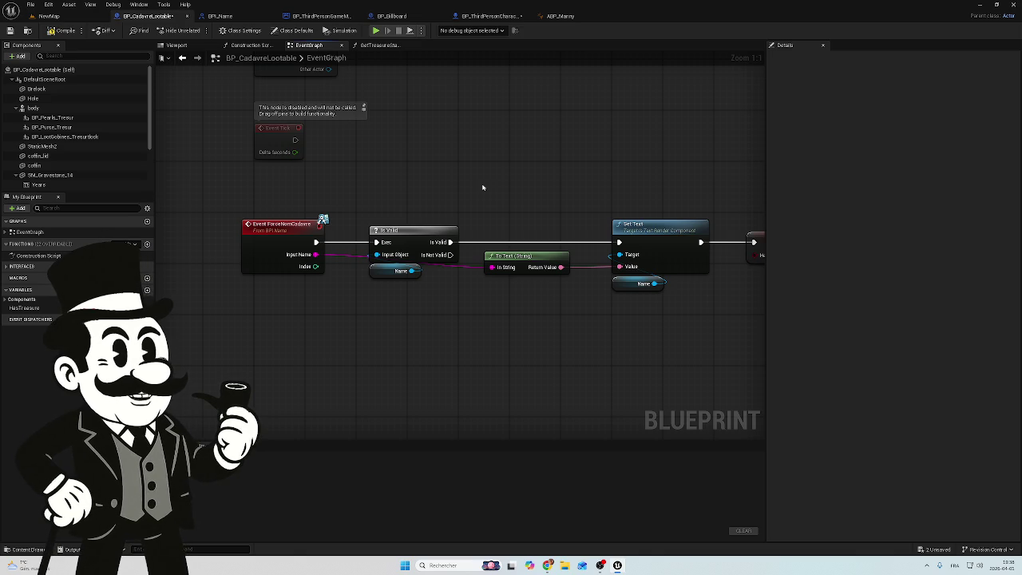
pyautogui.moveTo(633, 199)
pyautogui.mouseDown()
pyautogui.moveTo(399, 161)
pyautogui.moveTo(388, 171)
pyautogui.mouseUp()
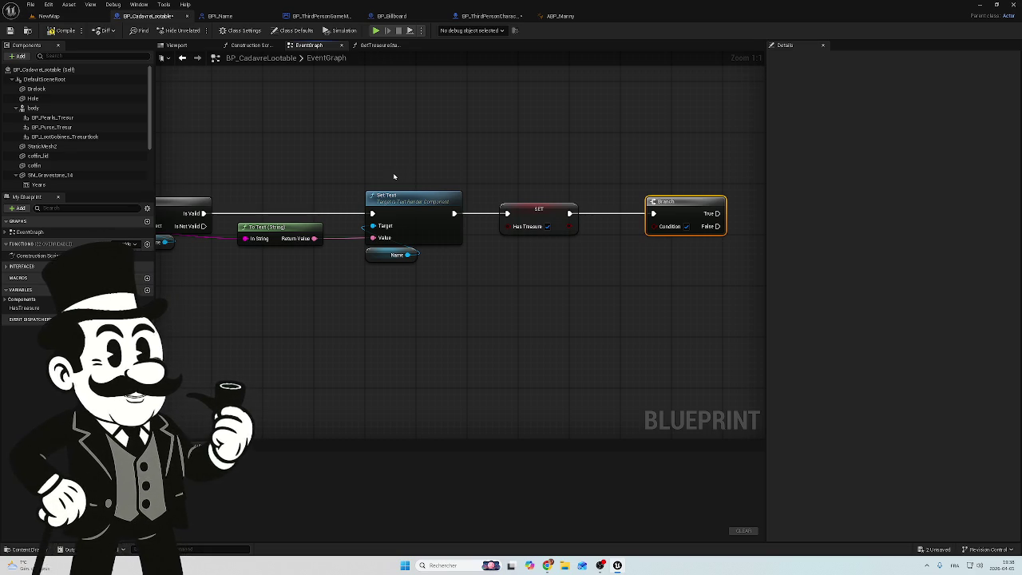
pyautogui.click(232, 16)
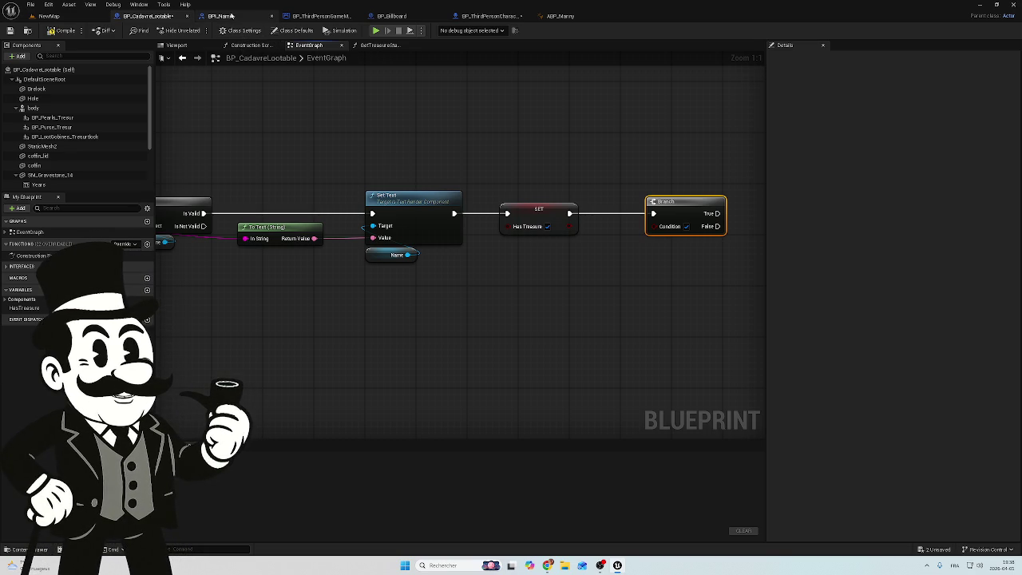
# - In BP_ThirdPersonGameMode, inspect the Get Actor Of Class and Get All Actors Of Class nodes
pyautogui.click(297, 18)
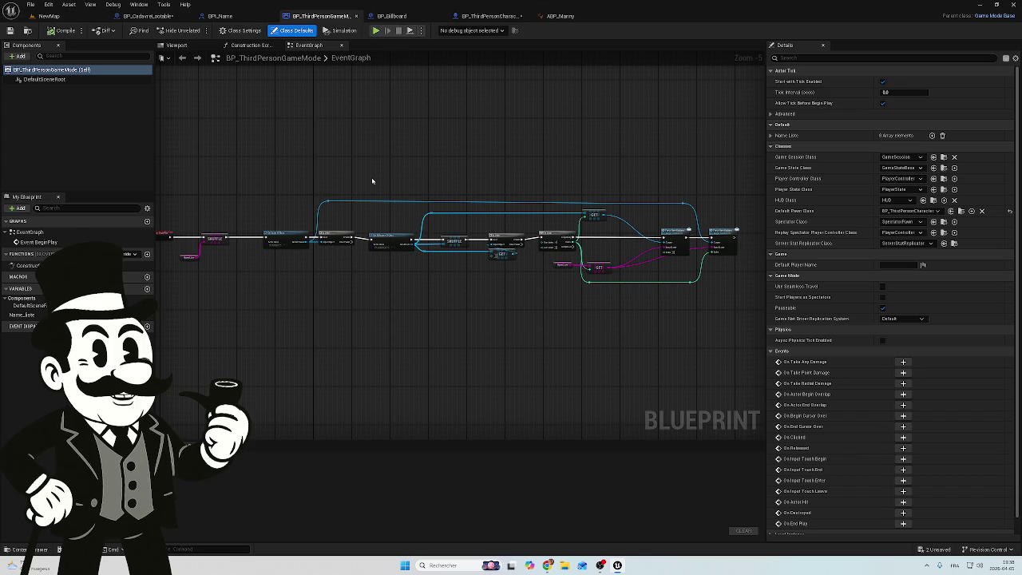
pyautogui.moveTo(376, 183); pyautogui.dragTo(504, 198)
pyautogui.scroll(5, 290, 312)
pyautogui.moveTo(463, 274); pyautogui.dragTo(324, 311)
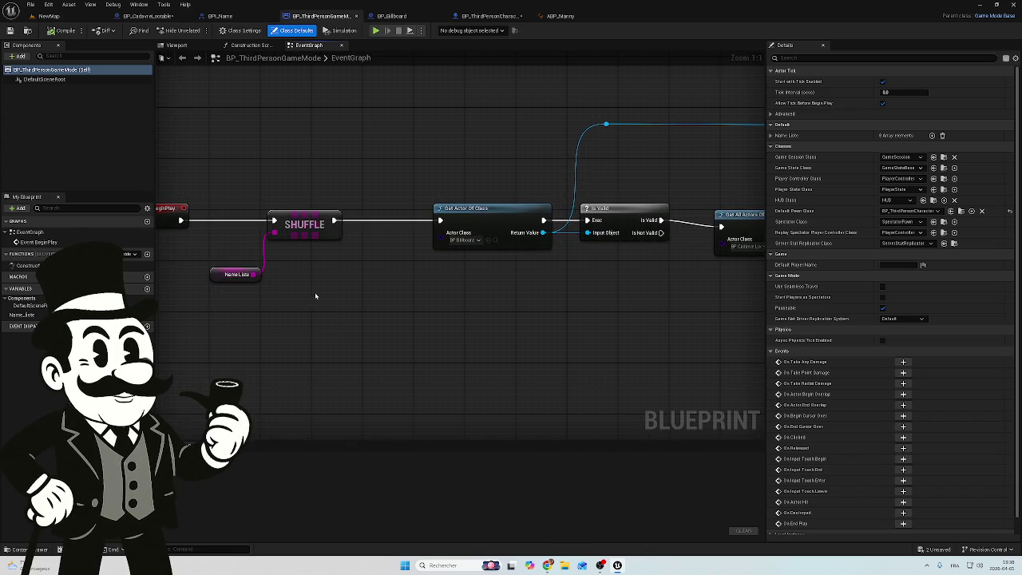
pyautogui.moveTo(259, 167); pyautogui.dragTo(308, 171)
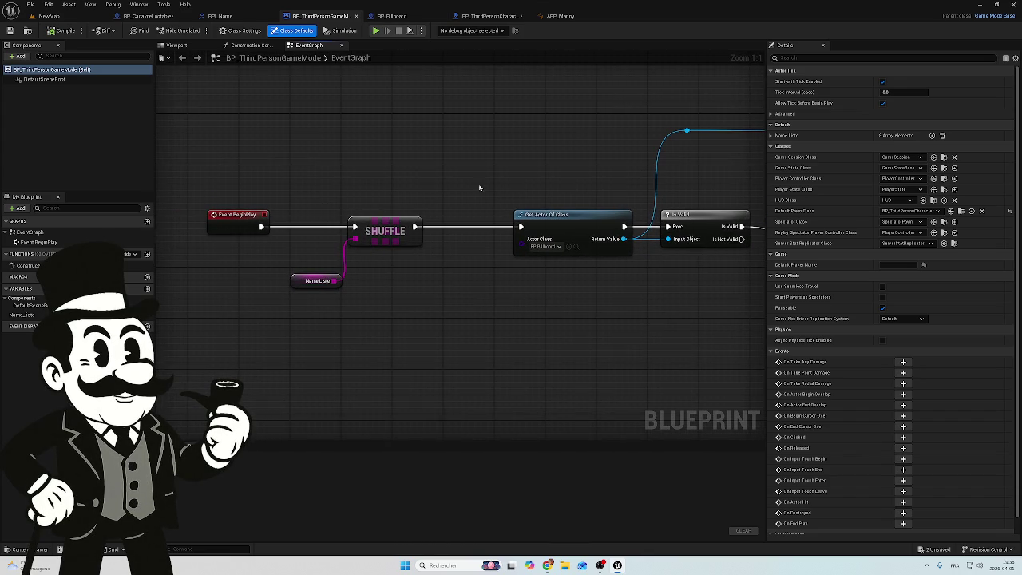
pyautogui.moveTo(480, 187); pyautogui.dragTo(378, 199)
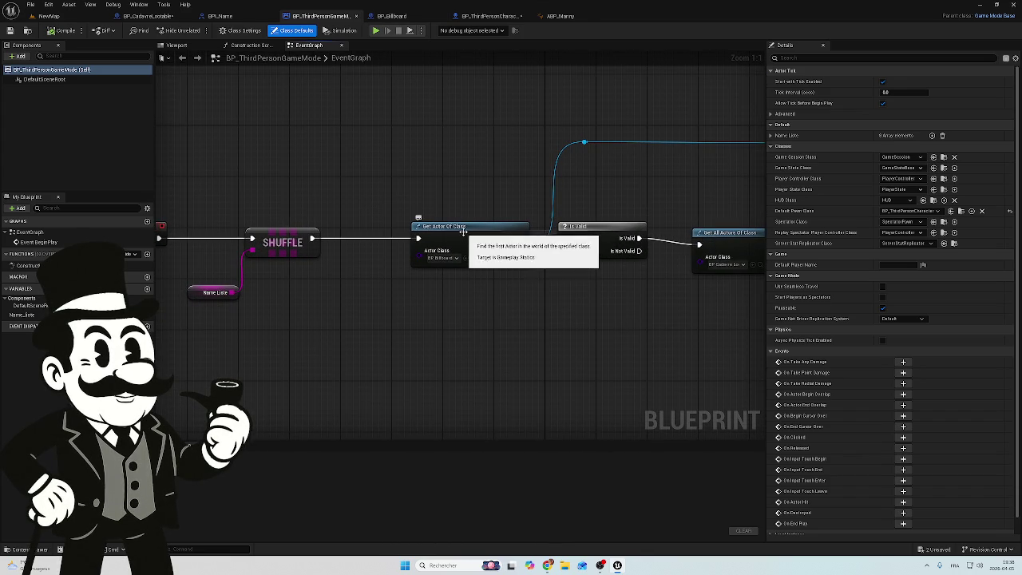
pyautogui.click(464, 231)
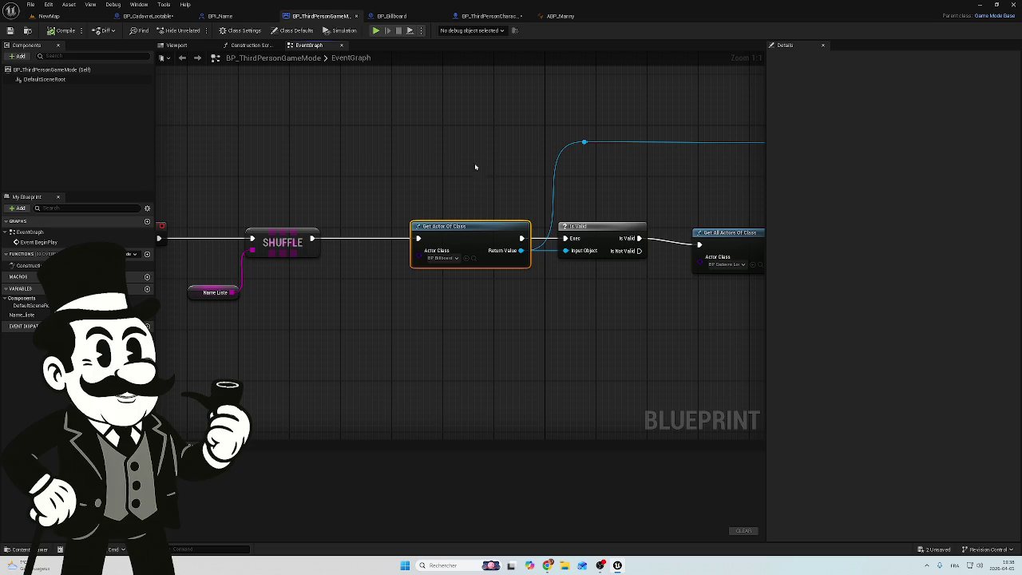
pyautogui.moveTo(434, 196); pyautogui.dragTo(372, 212)
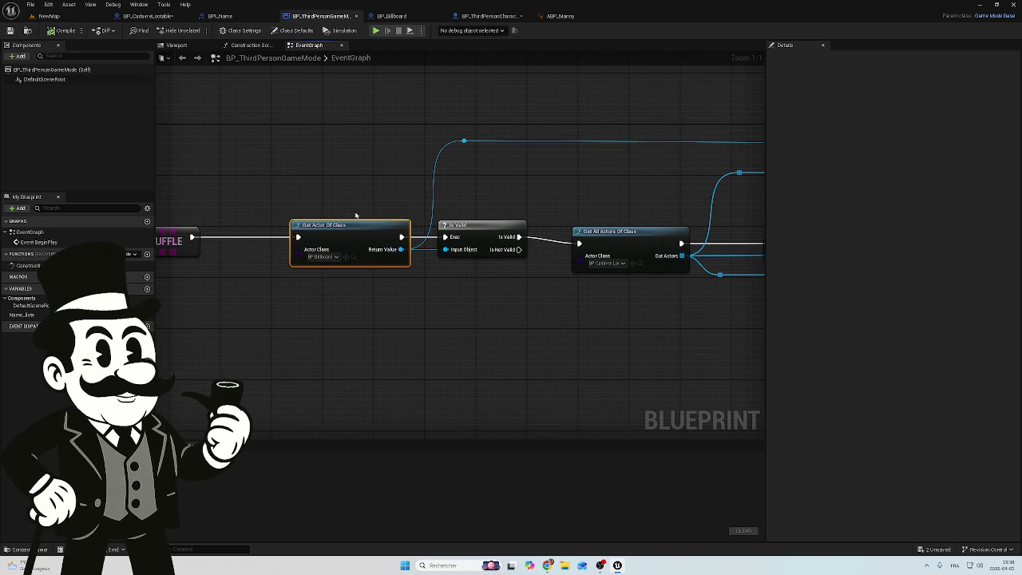
pyautogui.moveTo(540, 171); pyautogui.dragTo(356, 175)
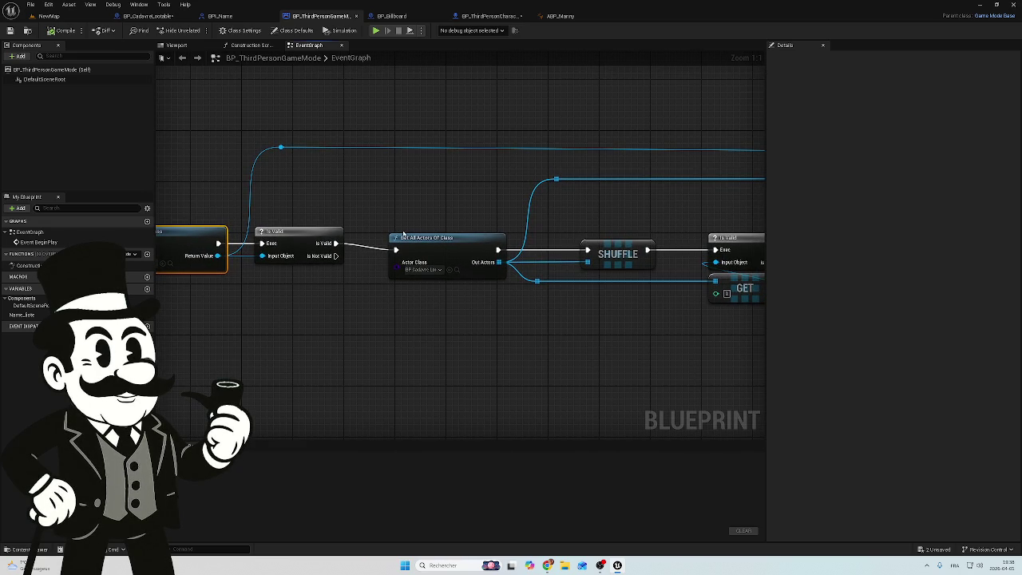
pyautogui.click(449, 247)
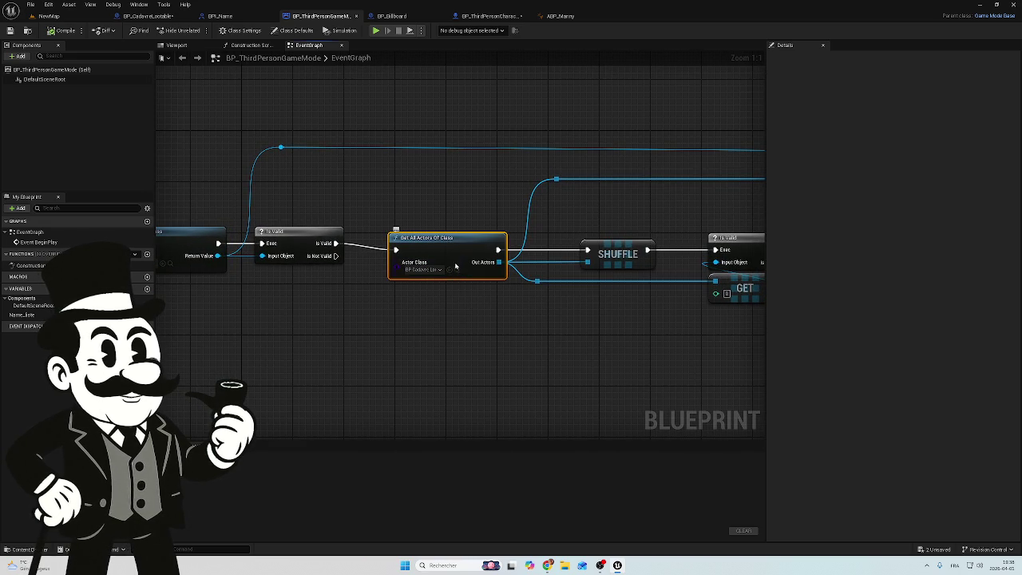
# - Follow the For Loop to view Name Liste's default entries and both Force Nom Cadavre calls
pyautogui.moveTo(568, 207); pyautogui.dragTo(410, 189)
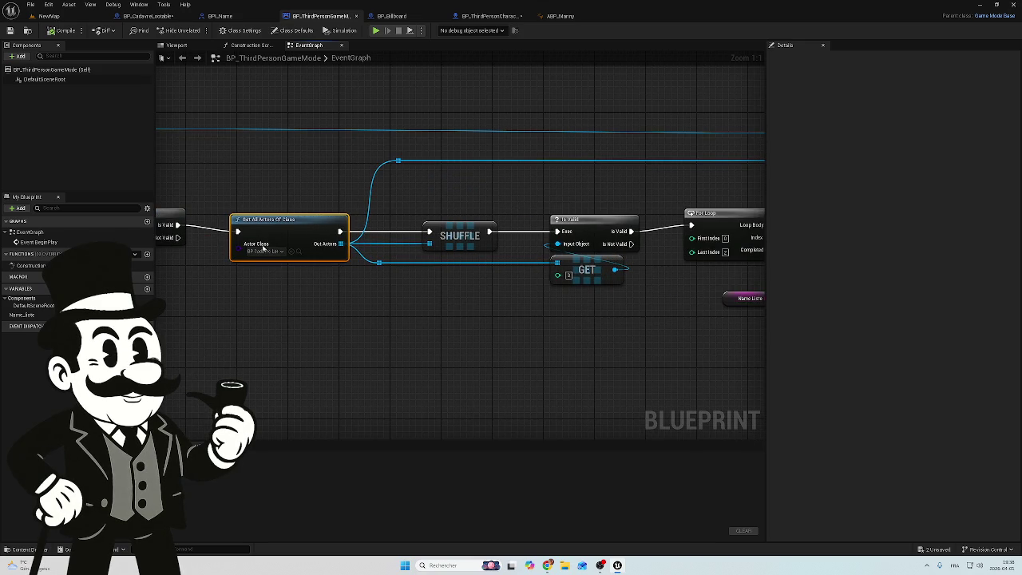
pyautogui.moveTo(623, 218); pyautogui.dragTo(452, 202)
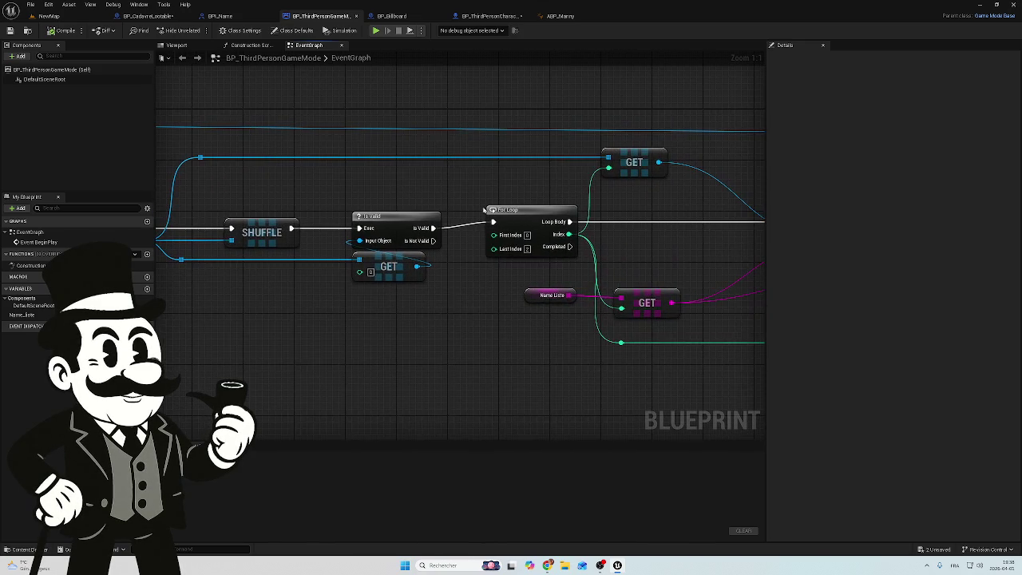
pyautogui.moveTo(667, 207)
pyautogui.mouseDown()
pyautogui.moveTo(580, 195)
pyautogui.moveTo(501, 210)
pyautogui.mouseUp()
pyautogui.click(388, 299)
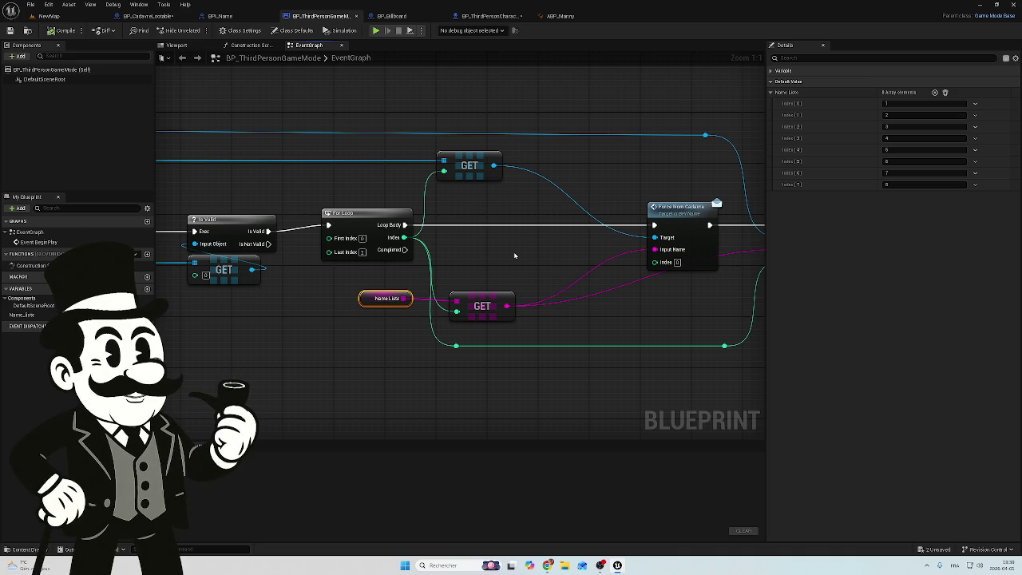
pyautogui.moveTo(530, 244); pyautogui.dragTo(483, 250)
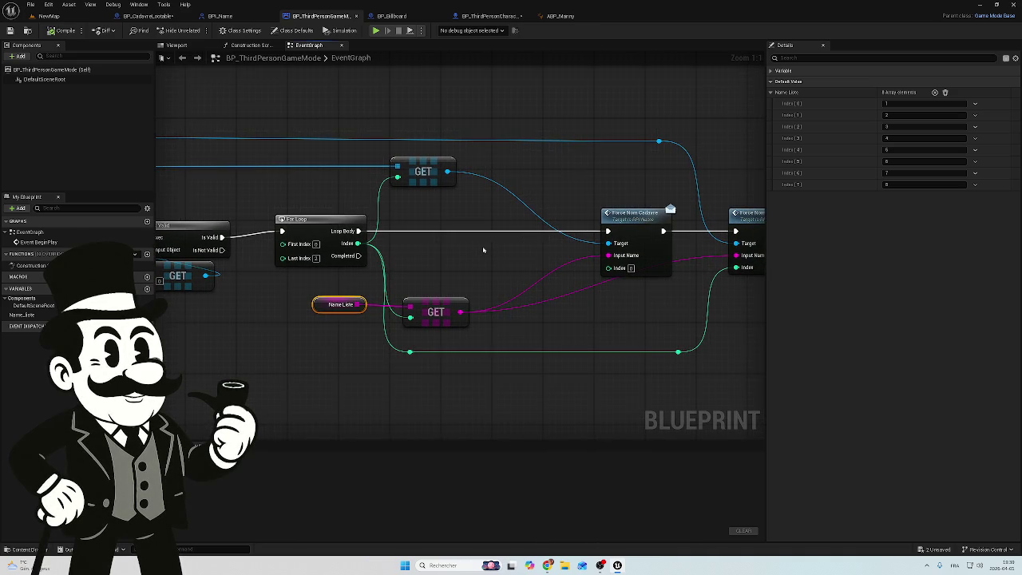
pyautogui.moveTo(687, 264); pyautogui.dragTo(519, 247)
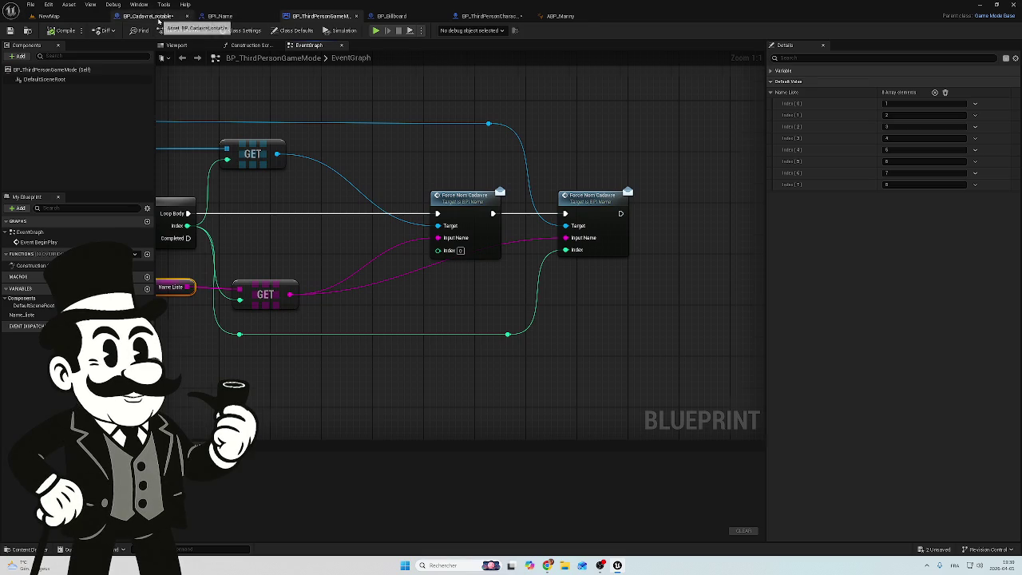
# - Return to BP_CadavreLootable's graph and box-select the Branch node after SET Has Treasure
pyautogui.click(148, 16)
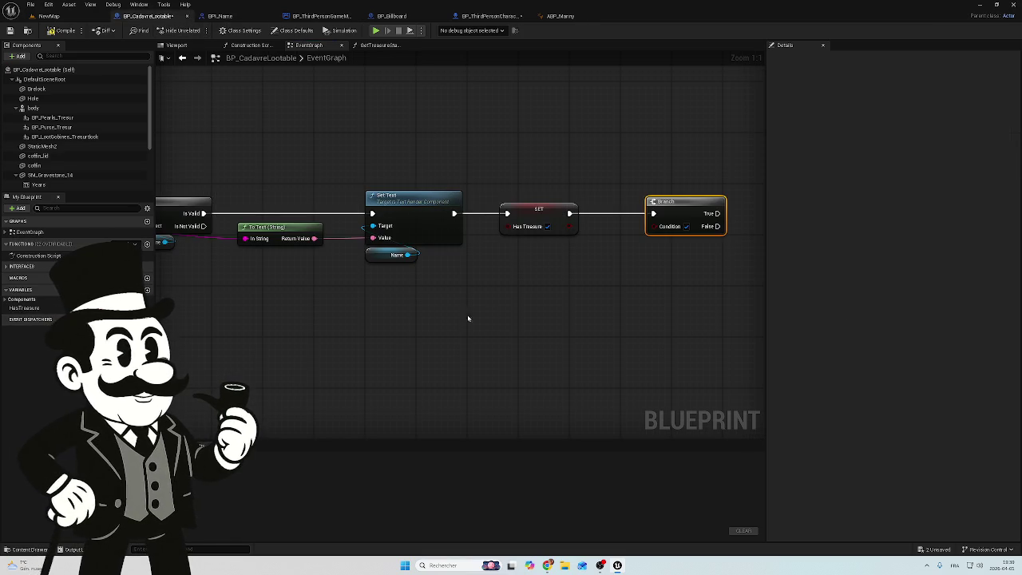
pyautogui.moveTo(343, 296); pyautogui.dragTo(586, 314)
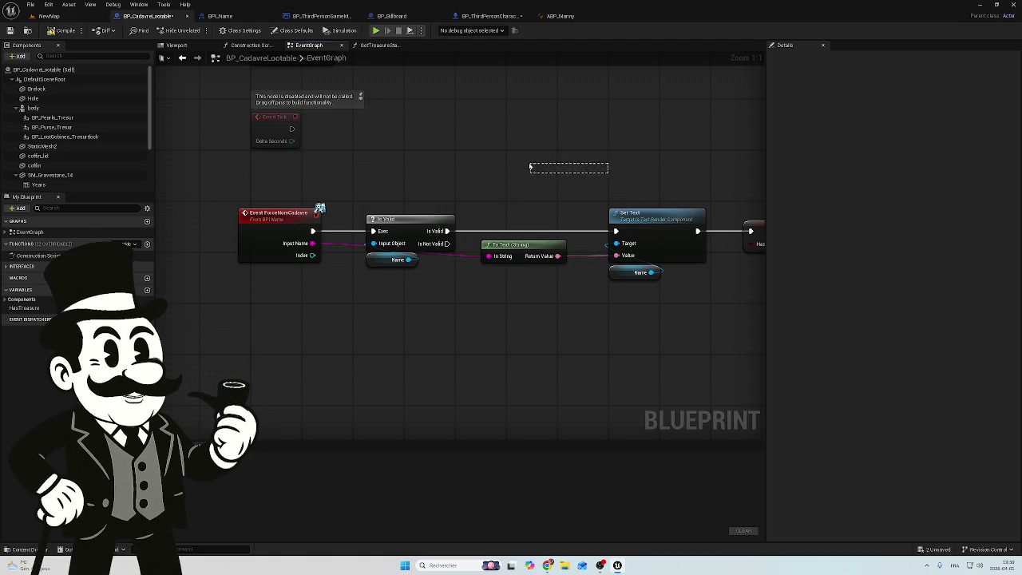
pyautogui.moveTo(583, 165); pyautogui.dragTo(480, 158)
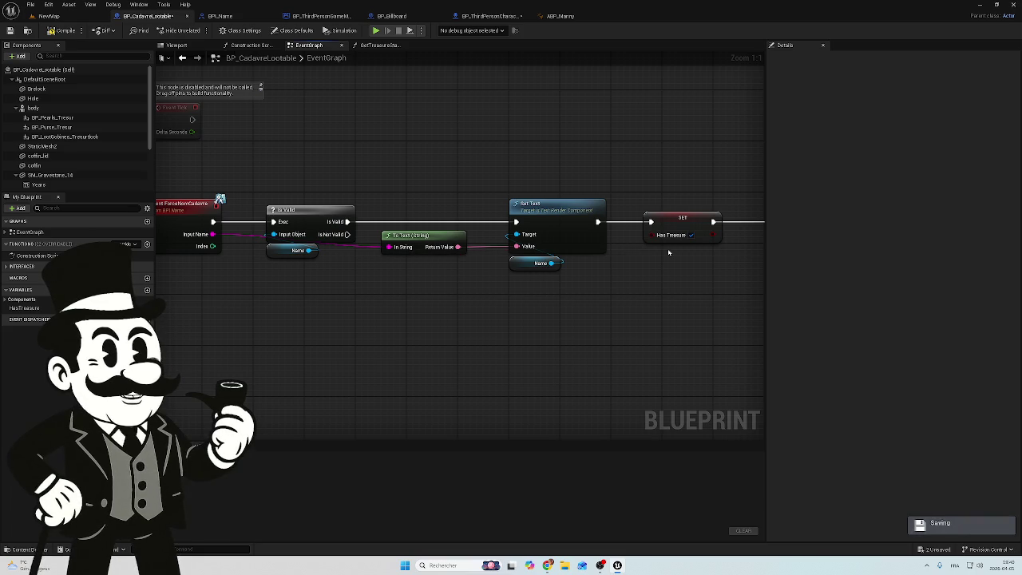
pyautogui.scroll(-1, 361, 295)
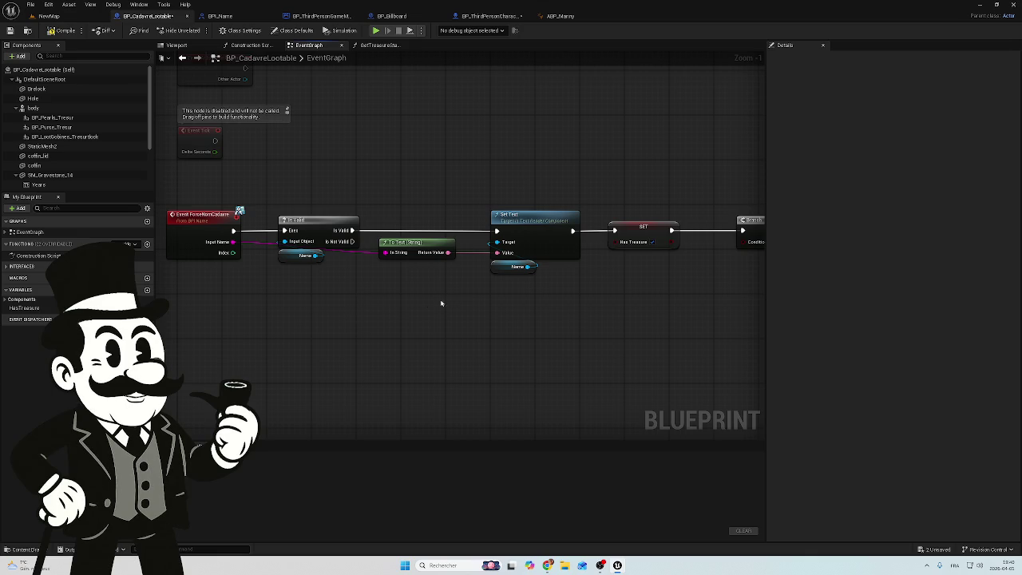
pyautogui.moveTo(720, 201); pyautogui.dragTo(684, 292)
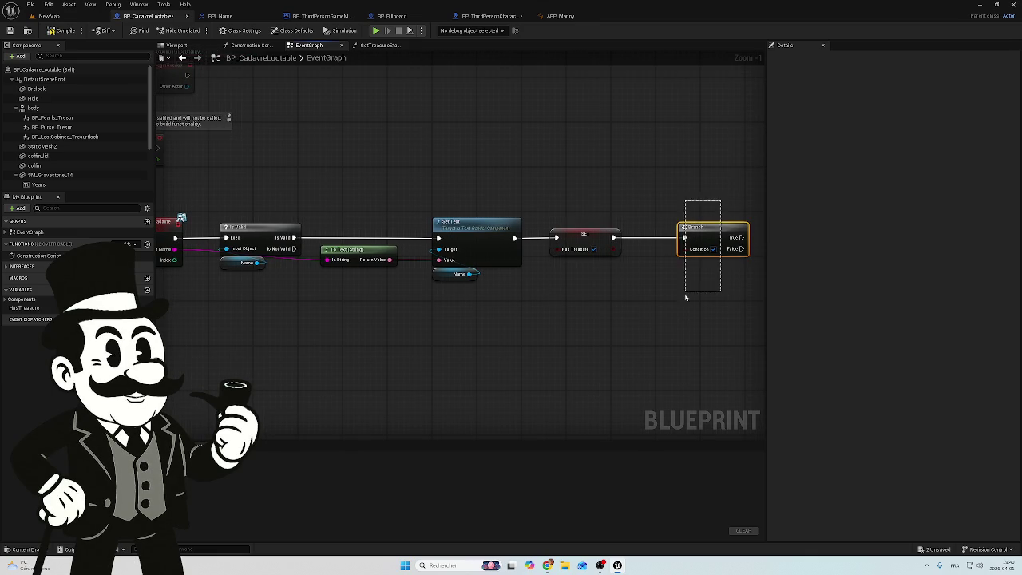
# - Delete the Branch node and cancel a wire drawn from the Is Not Valid output
pyautogui.press('Delete')
pyautogui.moveTo(370, 304)
pyautogui.mouseDown()
pyautogui.moveTo(498, 276)
pyautogui.moveTo(461, 286)
pyautogui.mouseUp()
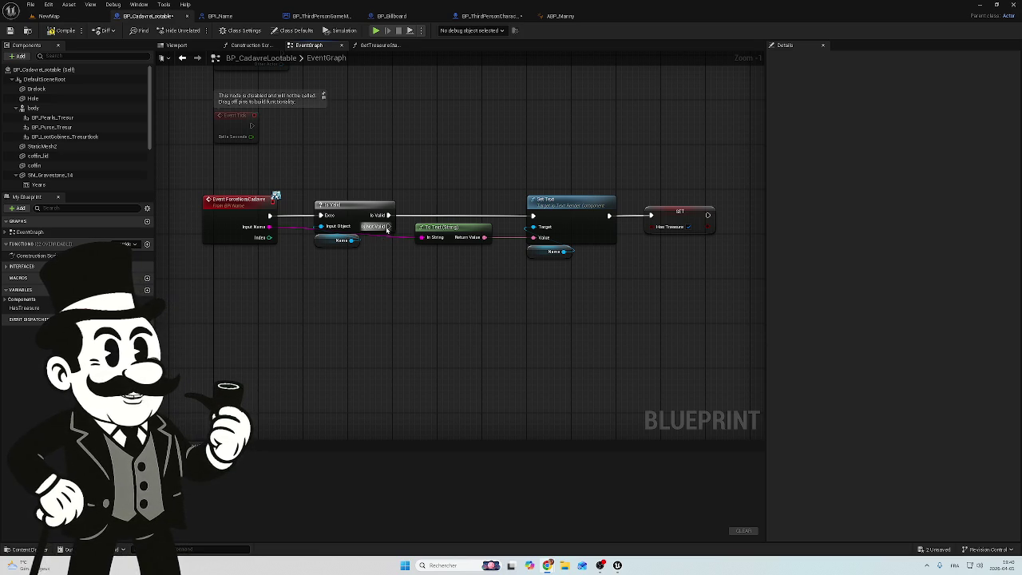
pyautogui.moveTo(388, 226)
pyautogui.mouseDown()
pyautogui.moveTo(402, 333)
pyautogui.moveTo(412, 314)
pyautogui.mouseUp()
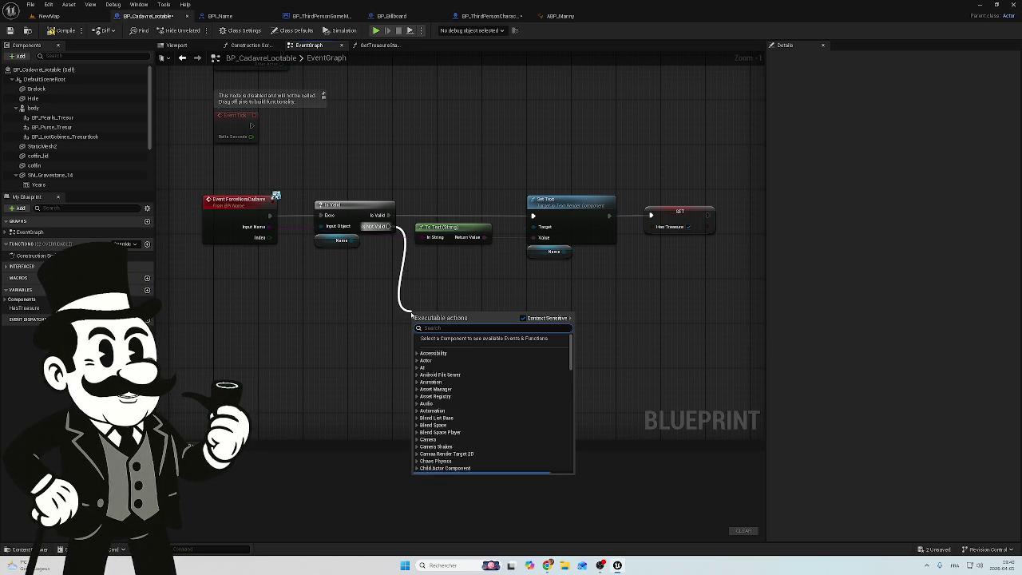
pyautogui.click(362, 275)
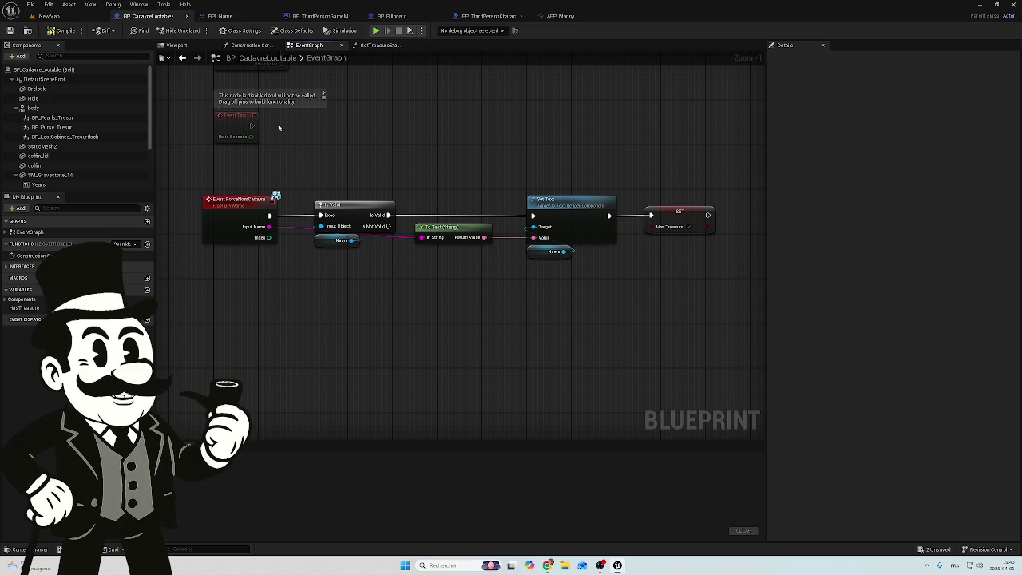
pyautogui.click(322, 17)
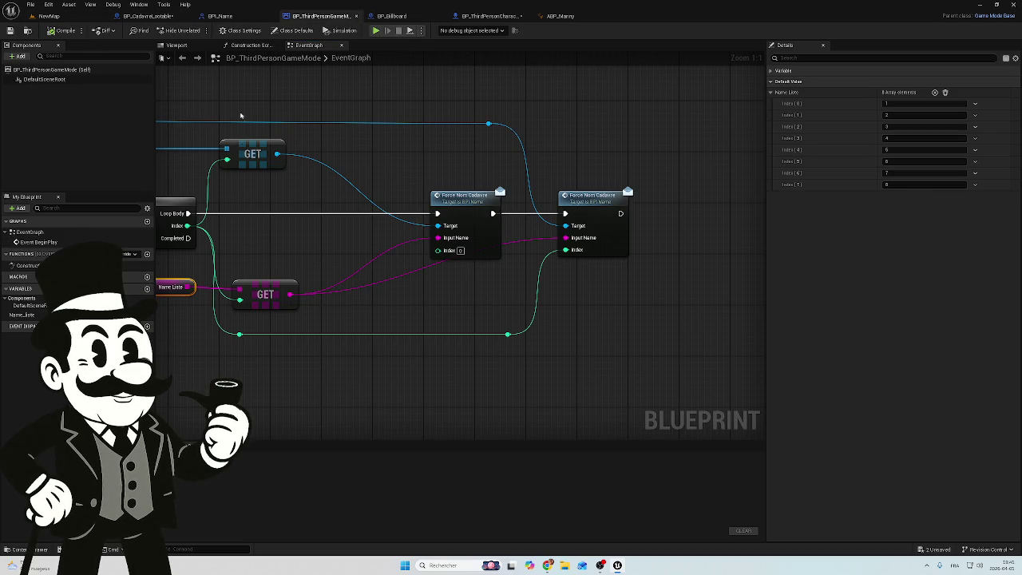
# - Check Name Liste's default names in the game mode, then bring BP_CadavreLootable's tab forward
pyautogui.moveTo(263, 242); pyautogui.dragTo(381, 237)
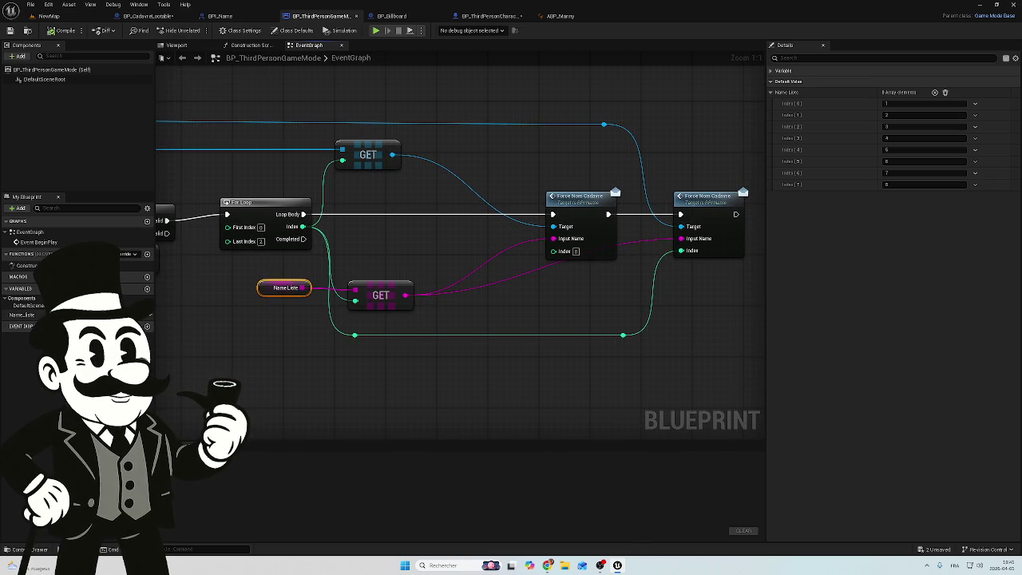
pyautogui.click(24, 315)
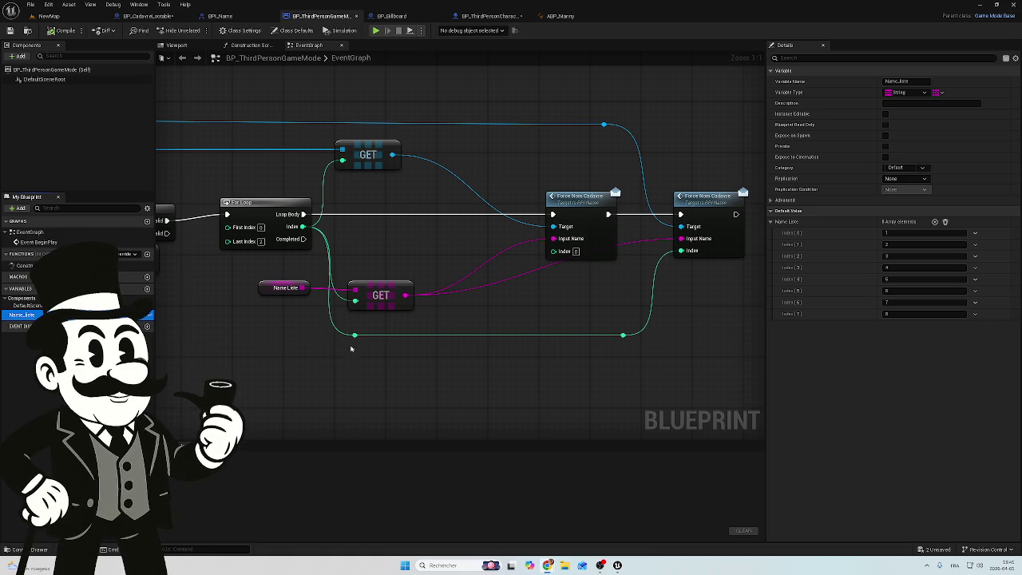
pyautogui.moveTo(152, 16); pyautogui.dragTo(68, 16)
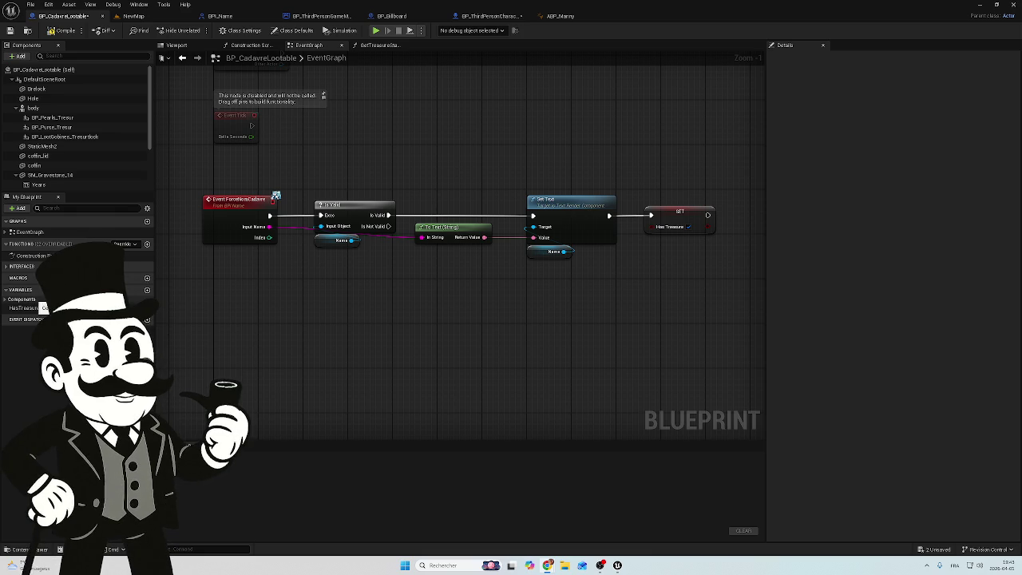
# - Create a new variable, set its container to Array, and name it Random_Name
pyautogui.click(146, 290)
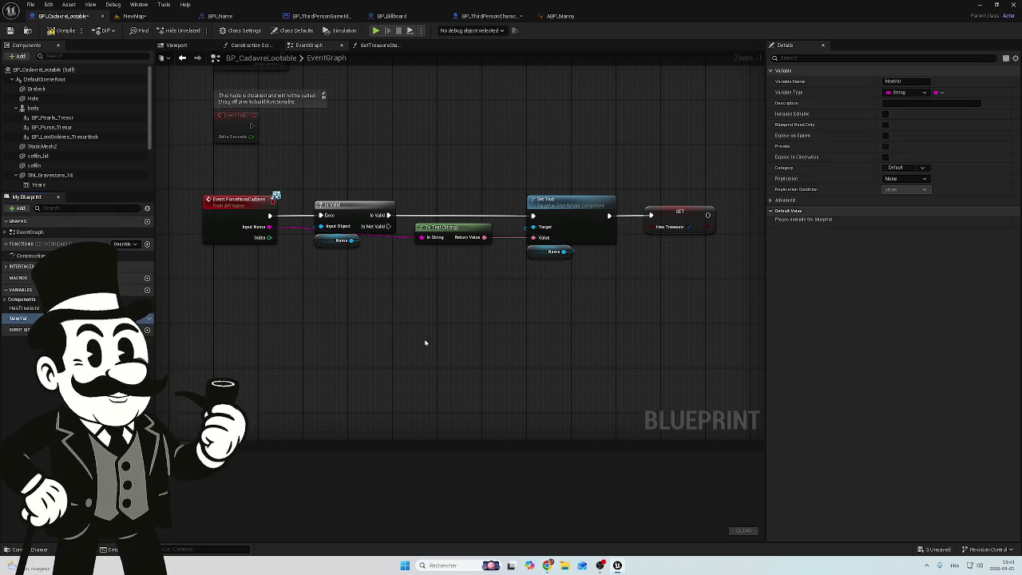
pyautogui.click(940, 93)
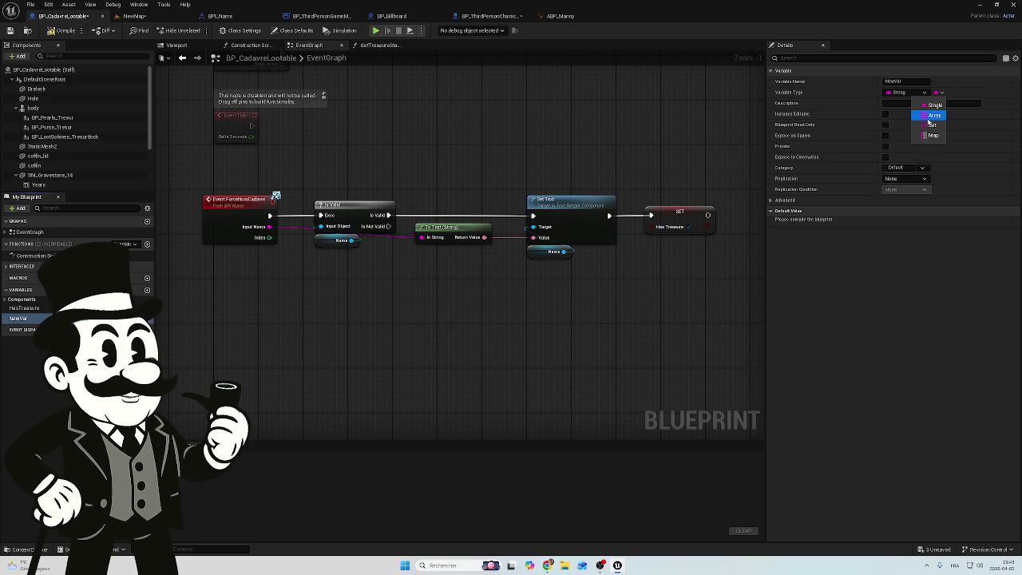
pyautogui.click(931, 115)
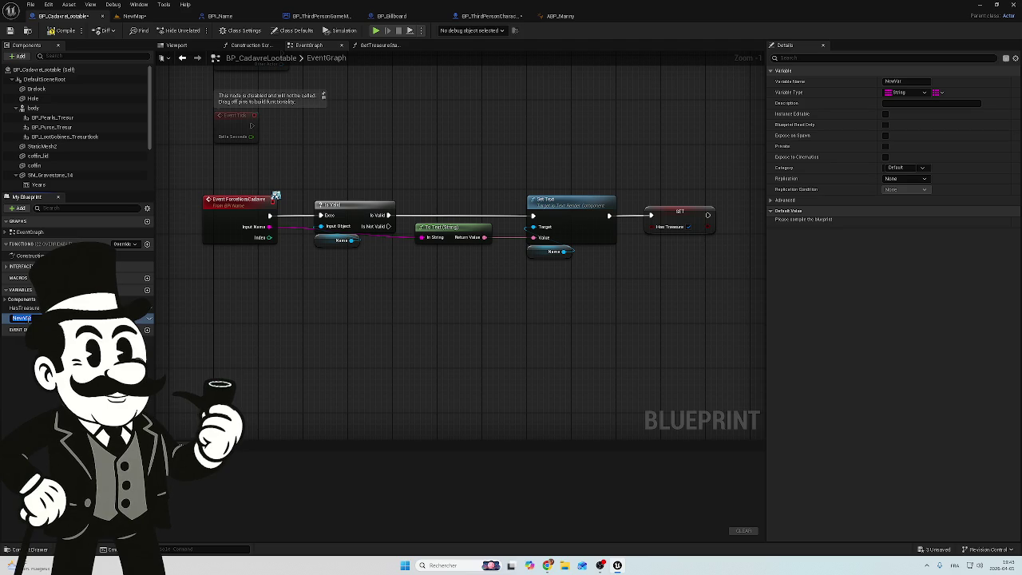
pyautogui.write('N')
pyautogui.press('BackSpace')
pyautogui.write('R')
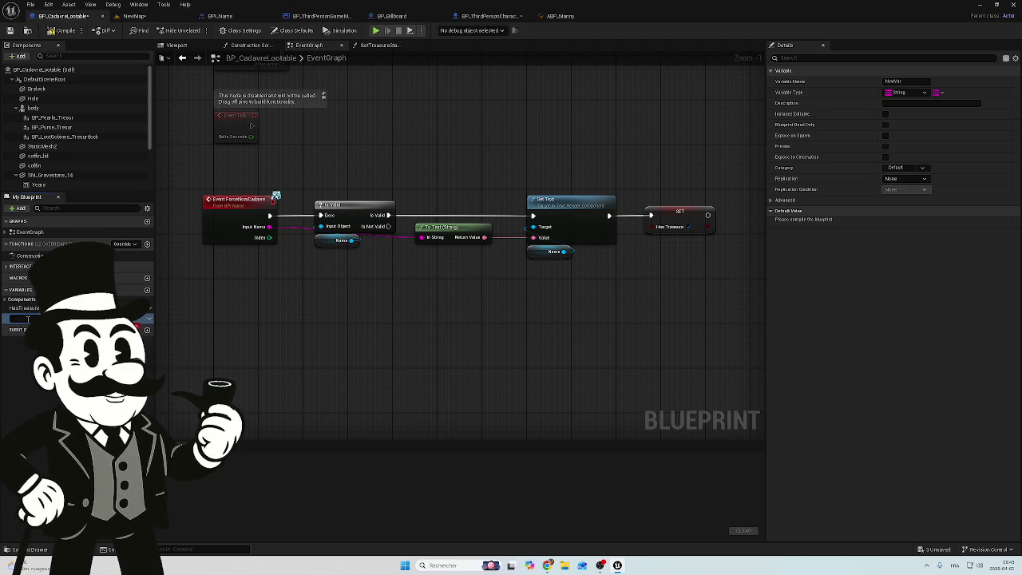
pyautogui.write('a')
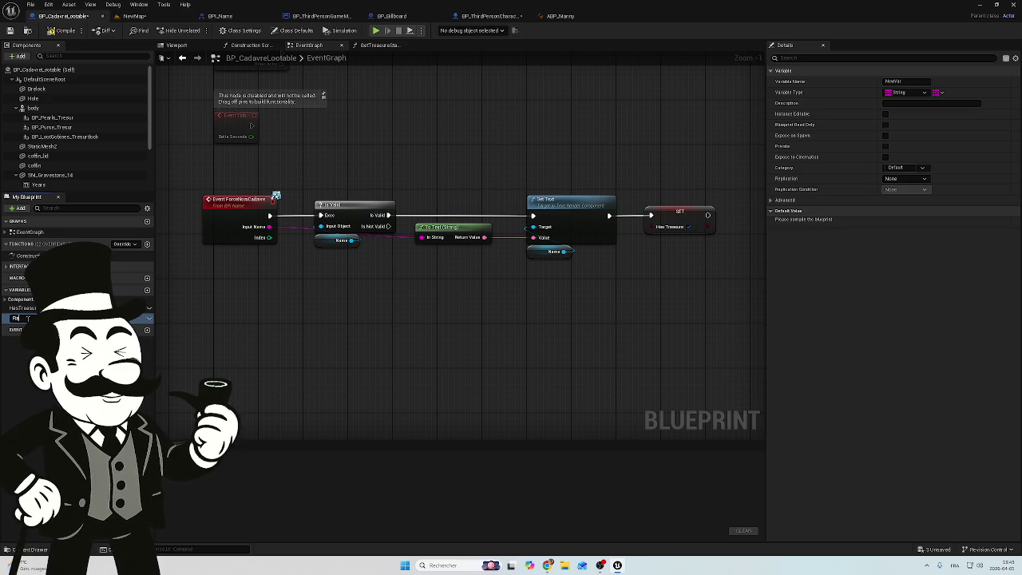
pyautogui.write('ndNm')
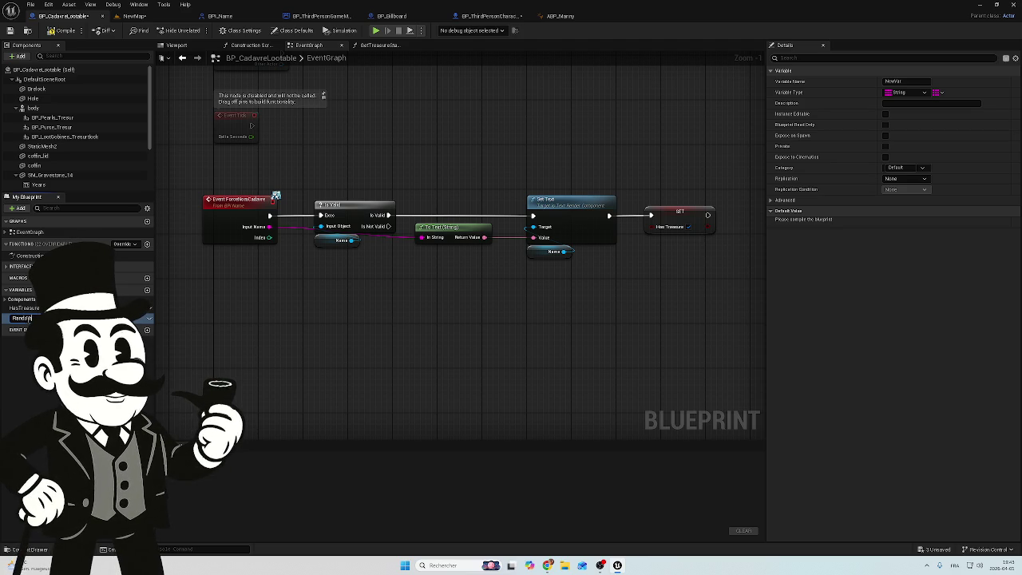
pyautogui.write('Name')
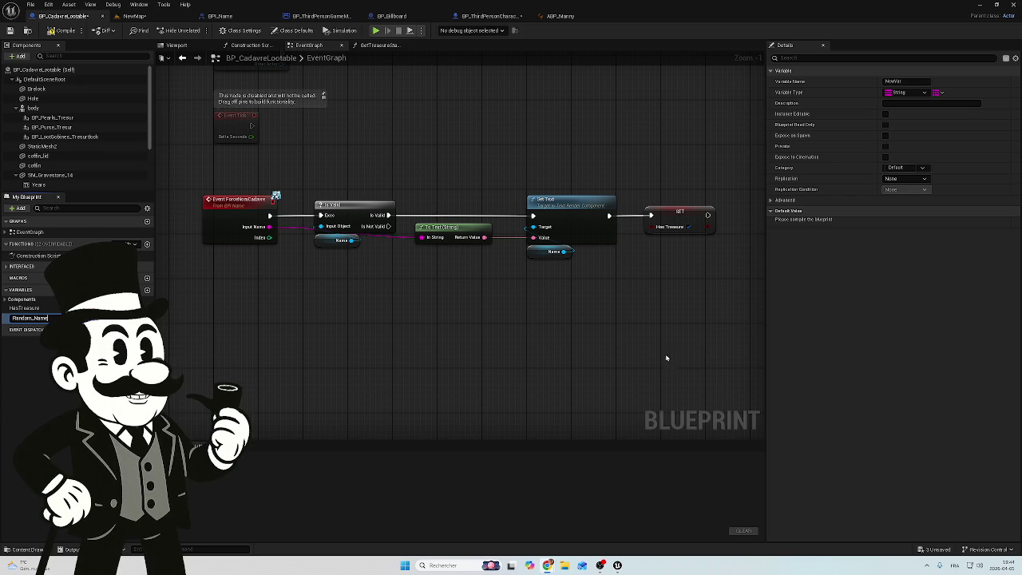
pyautogui.press('Return')
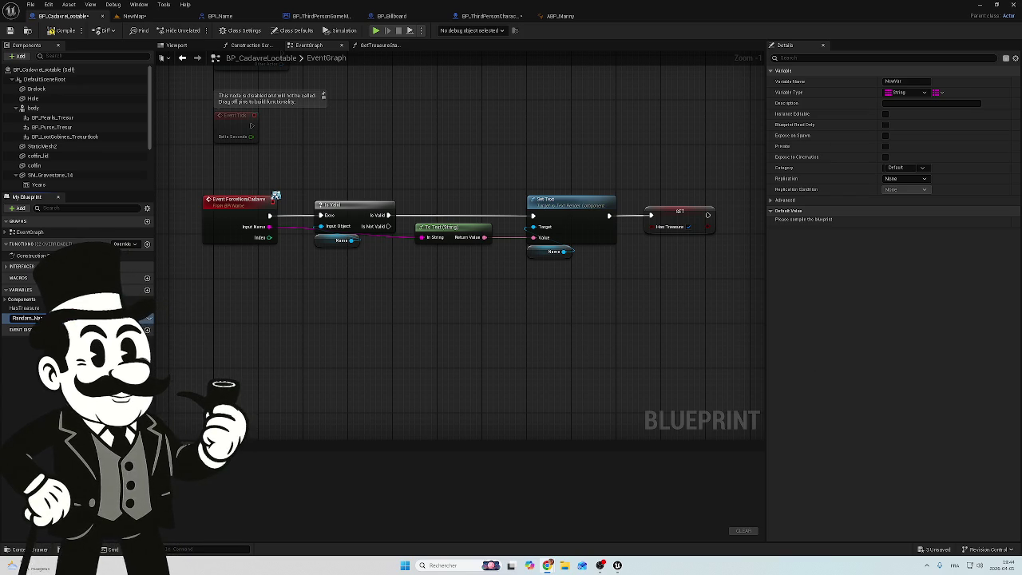
# - Compile BP_CadavreLootable and confirm Random_Name's container remains Array
pyautogui.click(64, 31)
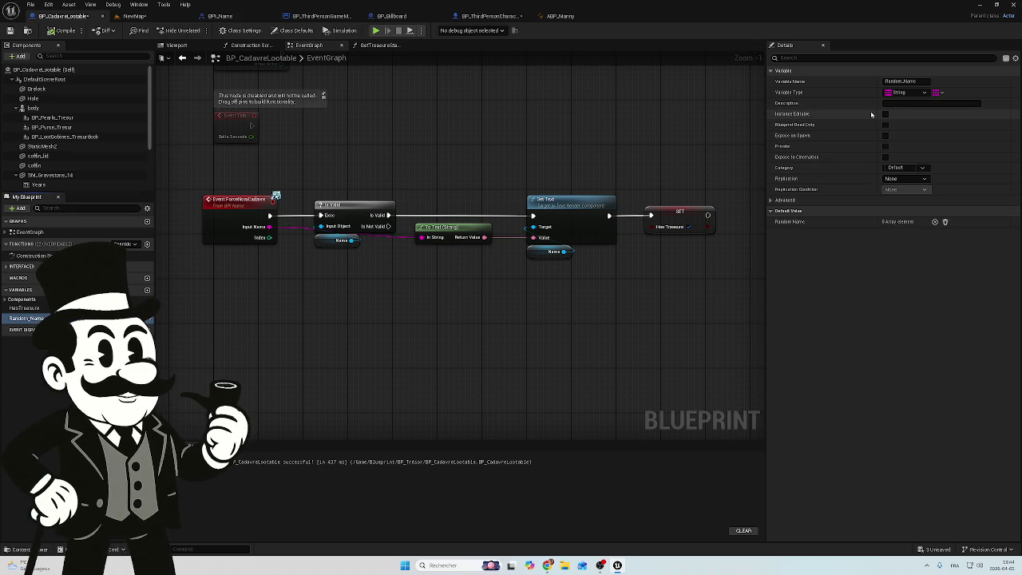
pyautogui.click(939, 92)
pyautogui.click(933, 115)
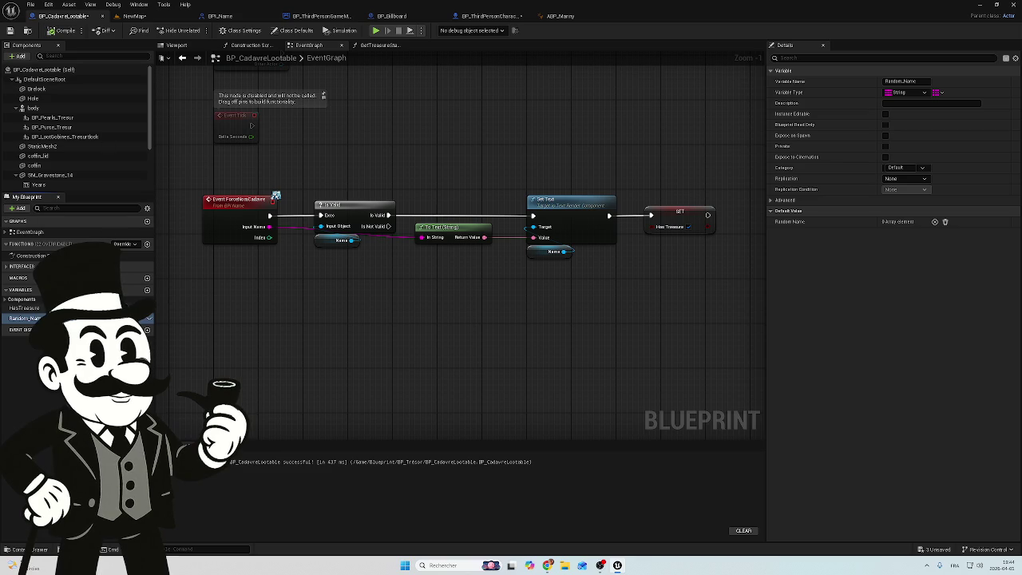
pyautogui.click(21, 289)
pyautogui.click(21, 289)
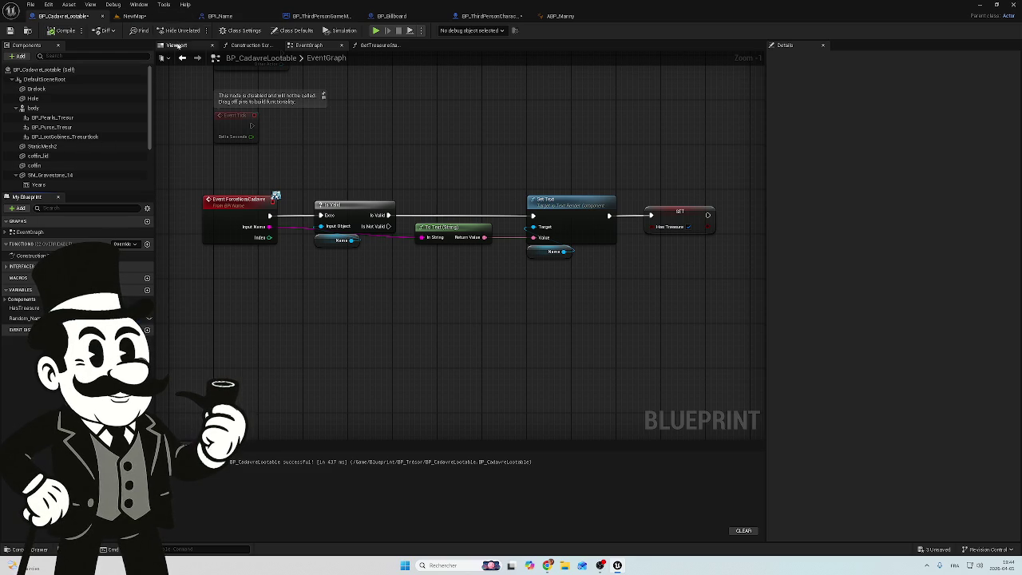
# - Toggle between Class Settings and Class Defaults, then select the Random_Name variable
pyautogui.click(240, 30)
pyautogui.click(188, 34)
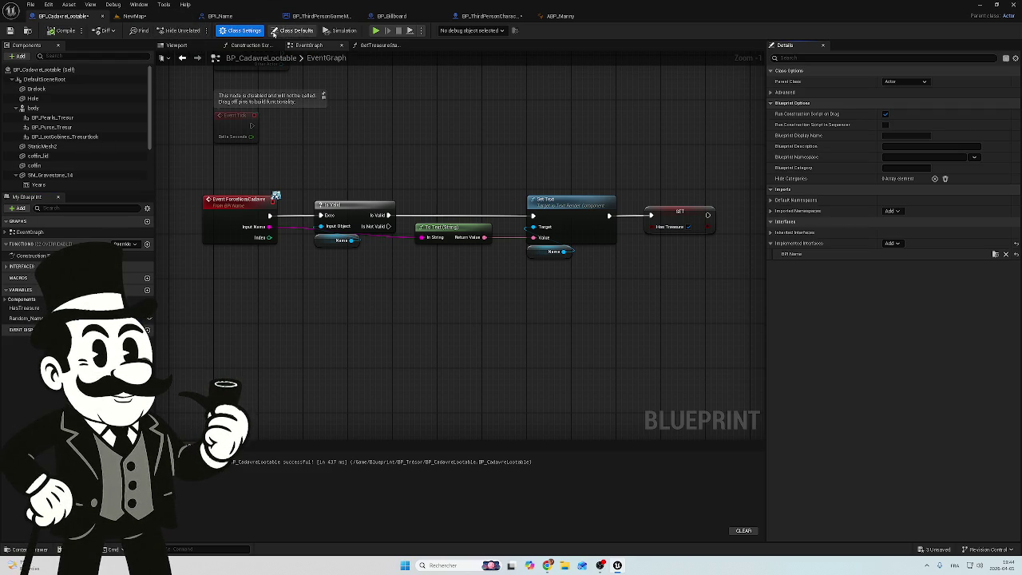
pyautogui.click(296, 30)
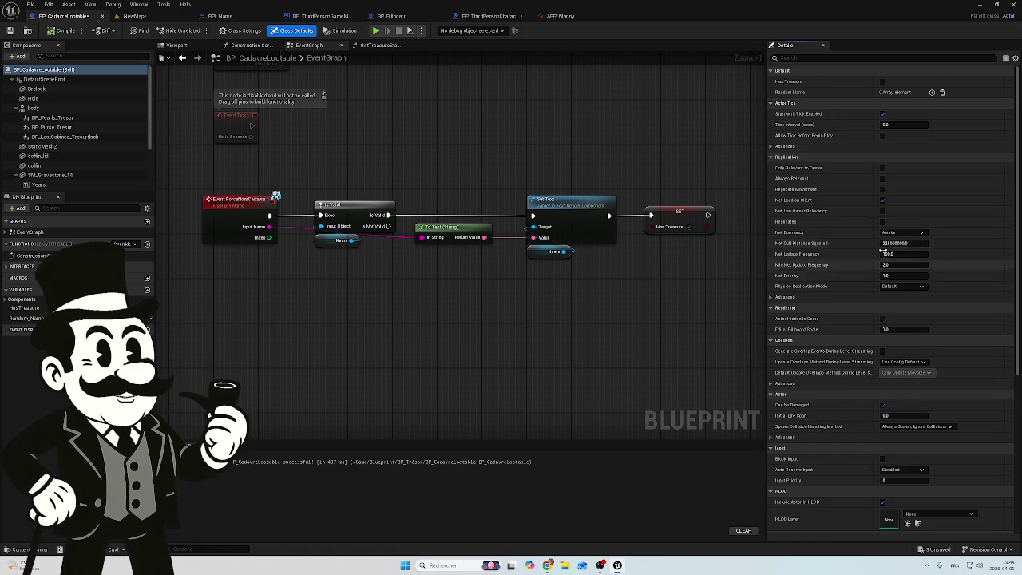
pyautogui.click(221, 31)
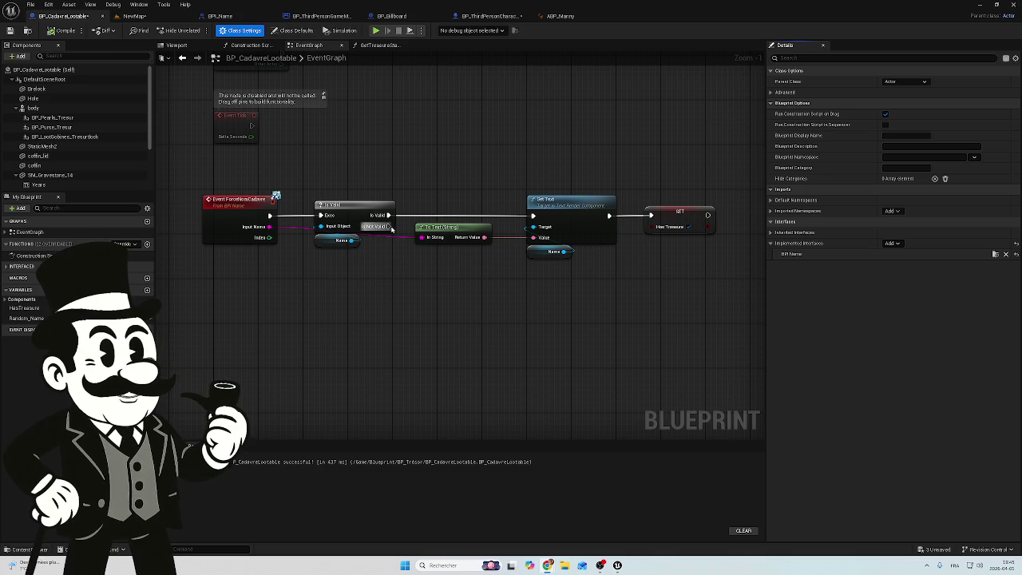
pyautogui.click(24, 318)
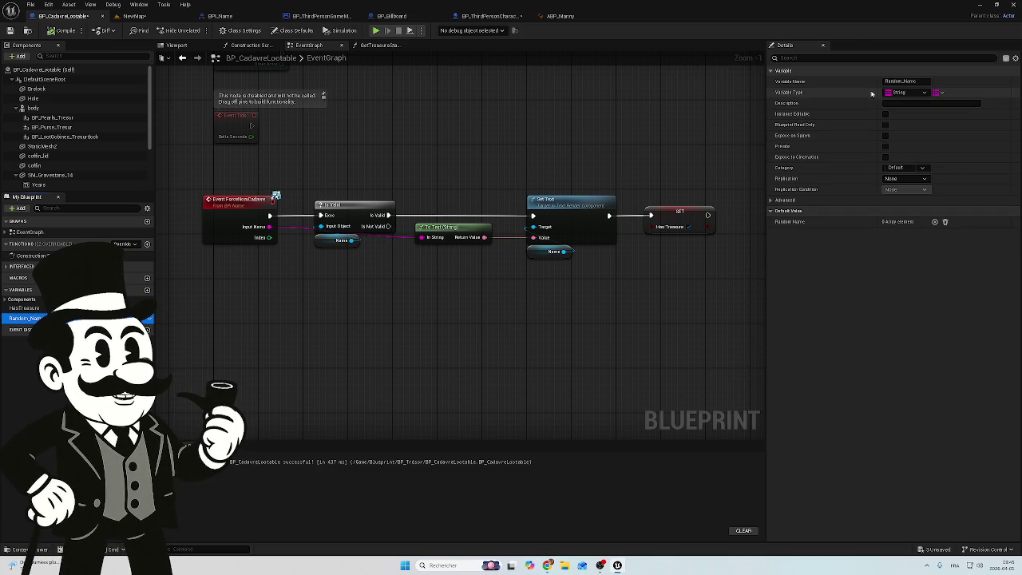
# - Recheck Random_Name's Array container and compare it with the game mode's Name Liste
pyautogui.click(937, 93)
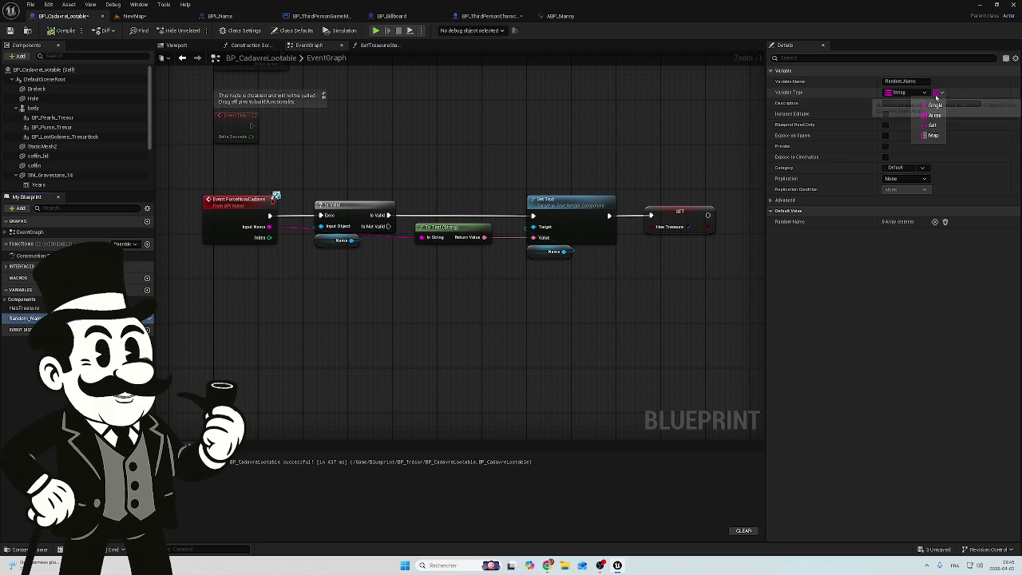
pyautogui.click(932, 125)
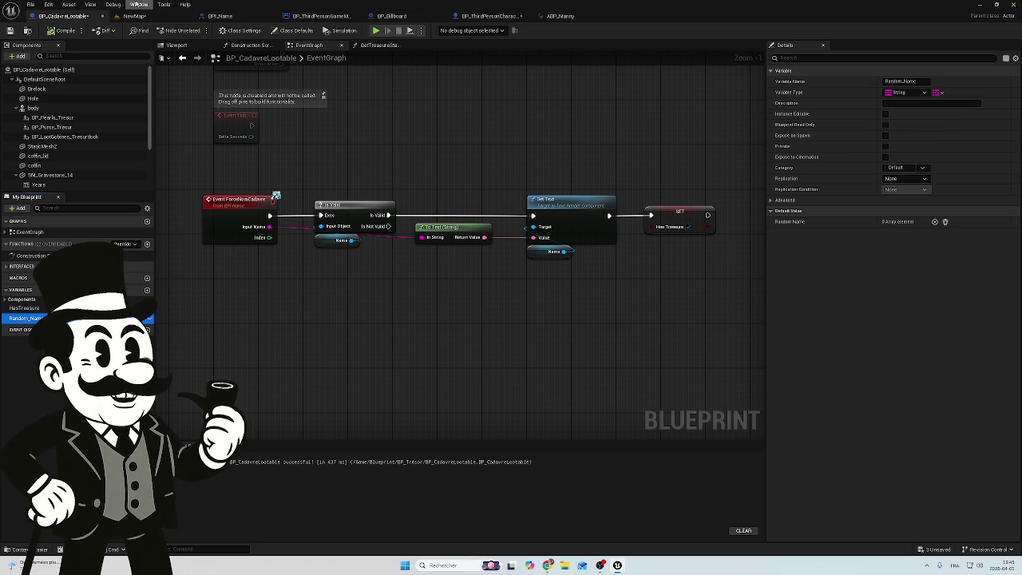
pyautogui.click(232, 16)
pyautogui.click(319, 16)
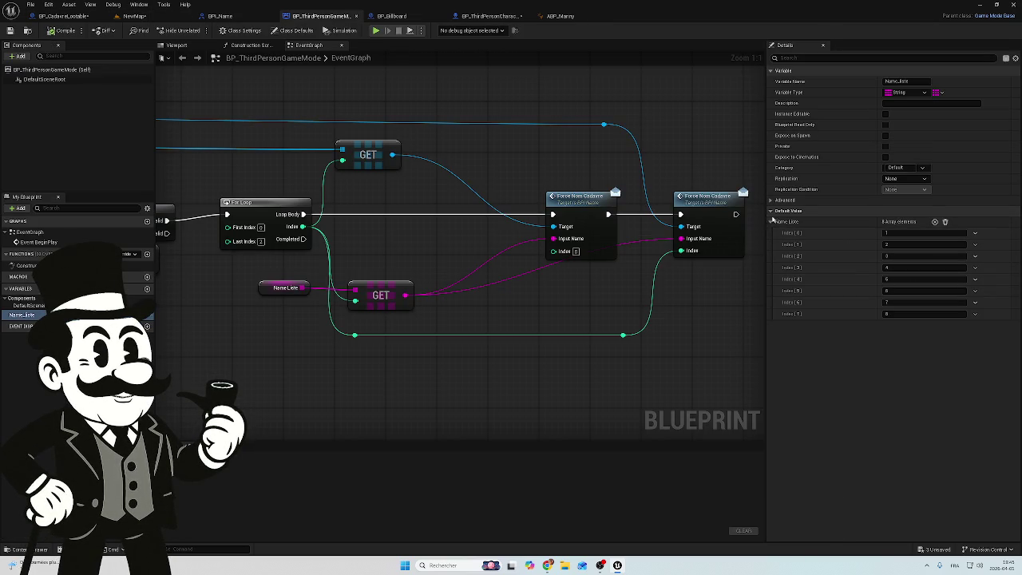
pyautogui.click(68, 16)
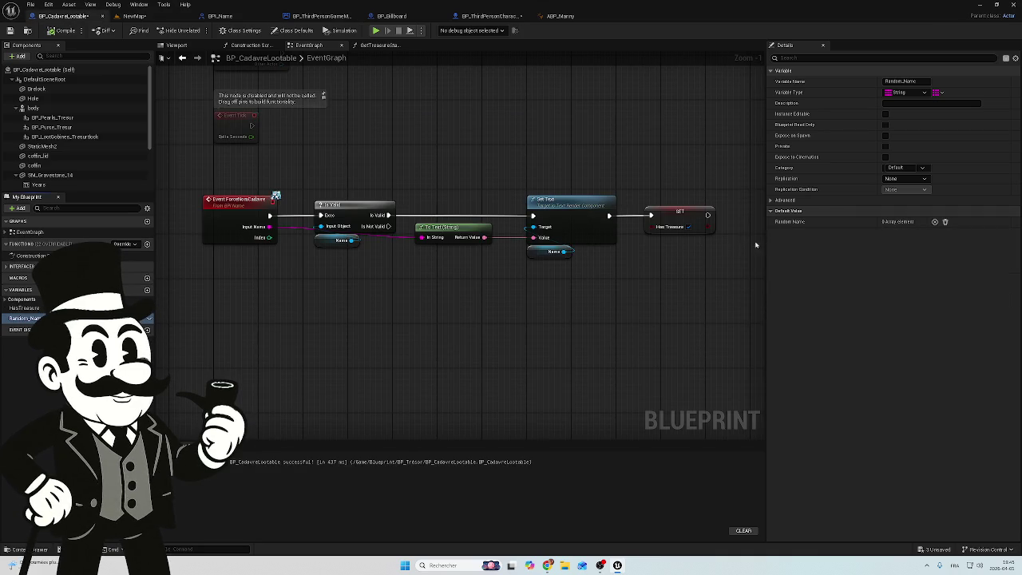
# - Add four elements to Random_Name's Default Value and begin editing Index [0]
pyautogui.click(935, 222)
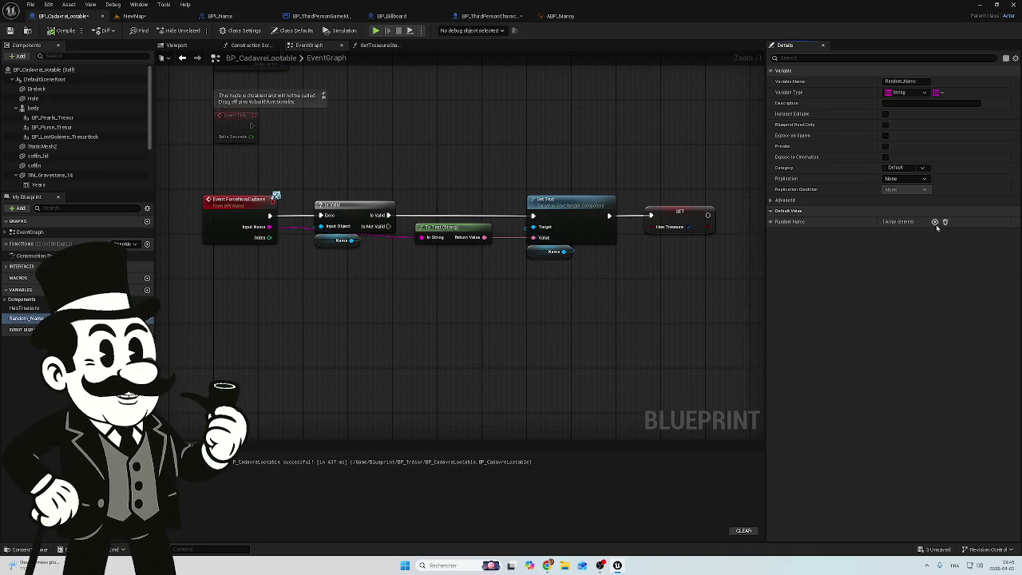
pyautogui.click(934, 222)
pyautogui.click(933, 223)
pyautogui.click(934, 223)
pyautogui.click(899, 232)
pyautogui.write('Bob')
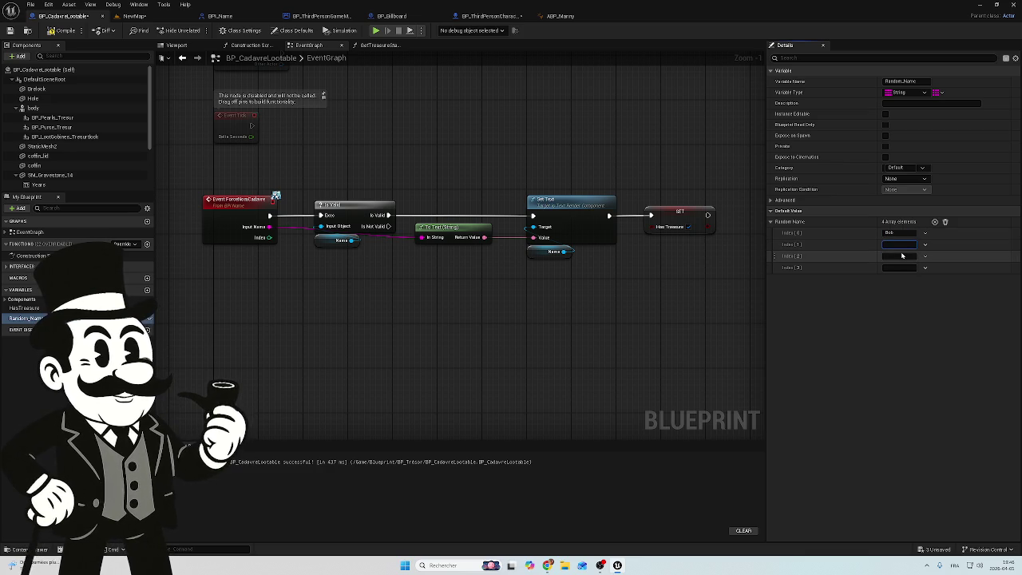
# - Fill the remaining Random_Name entries with Carlos, Bodie and Fole, then recompile
pyautogui.write('Cal')
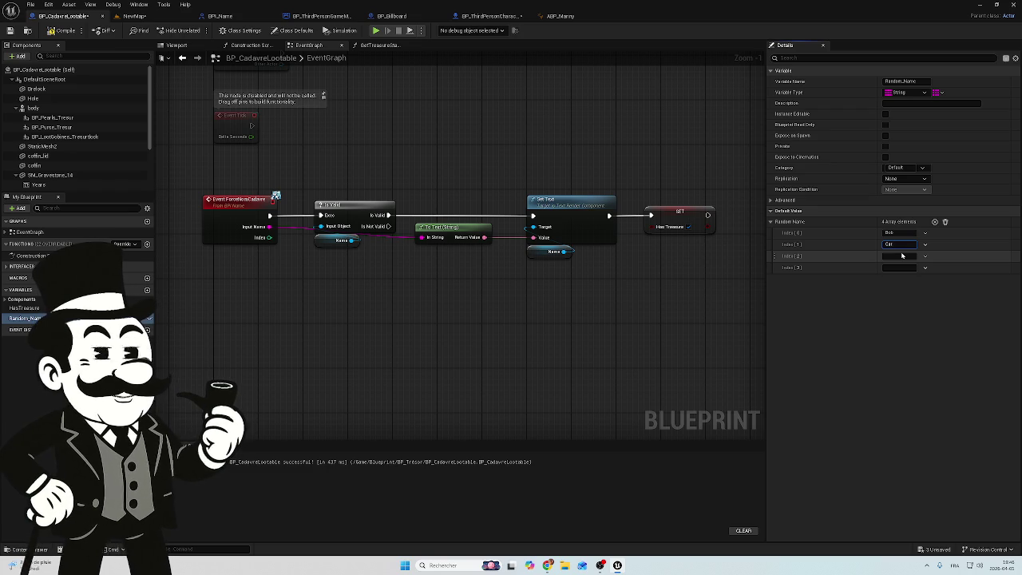
pyautogui.write('los')
pyautogui.click(896, 255)
pyautogui.write('B')
pyautogui.write('od')
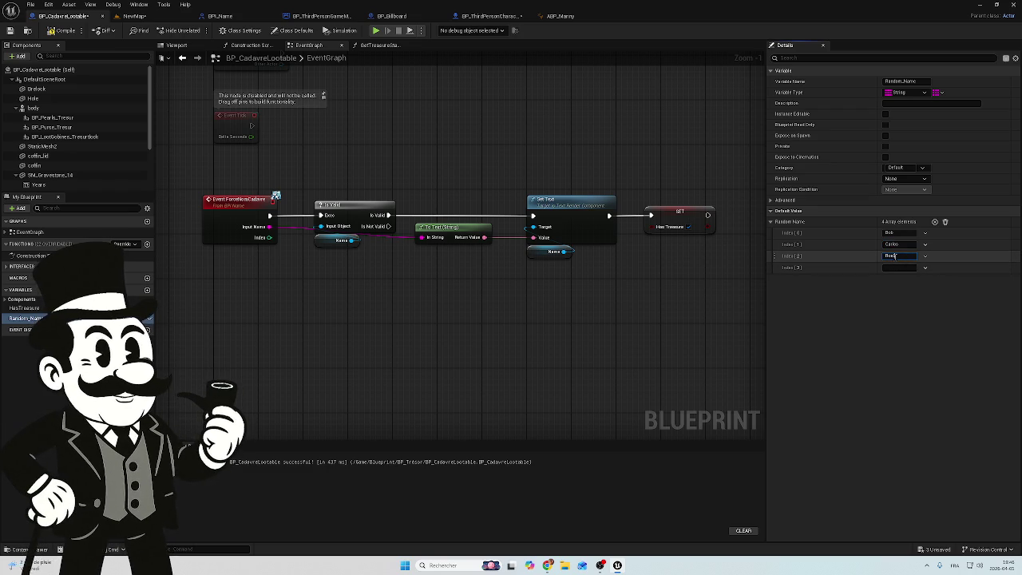
pyautogui.write('ie')
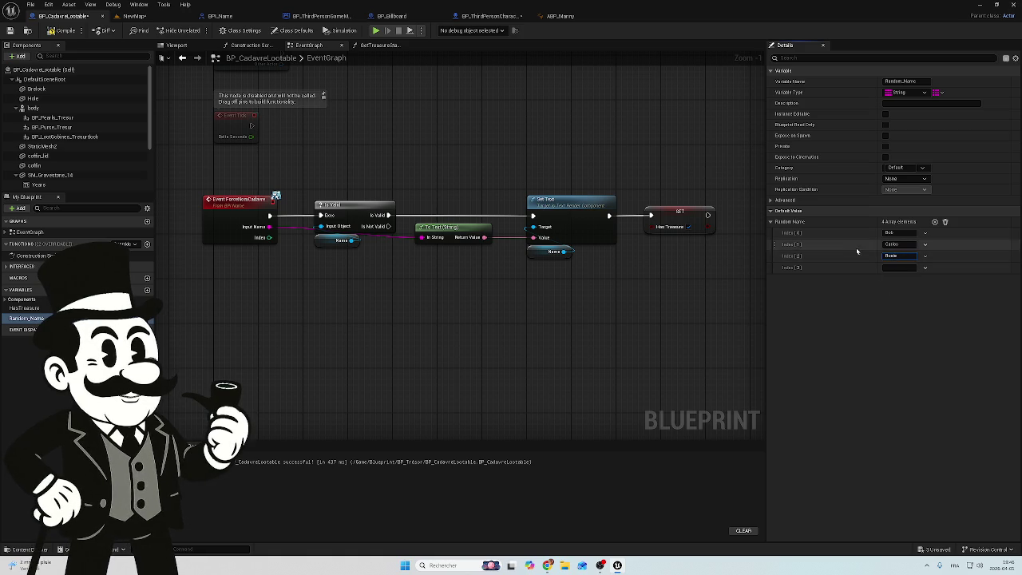
pyautogui.click(892, 267)
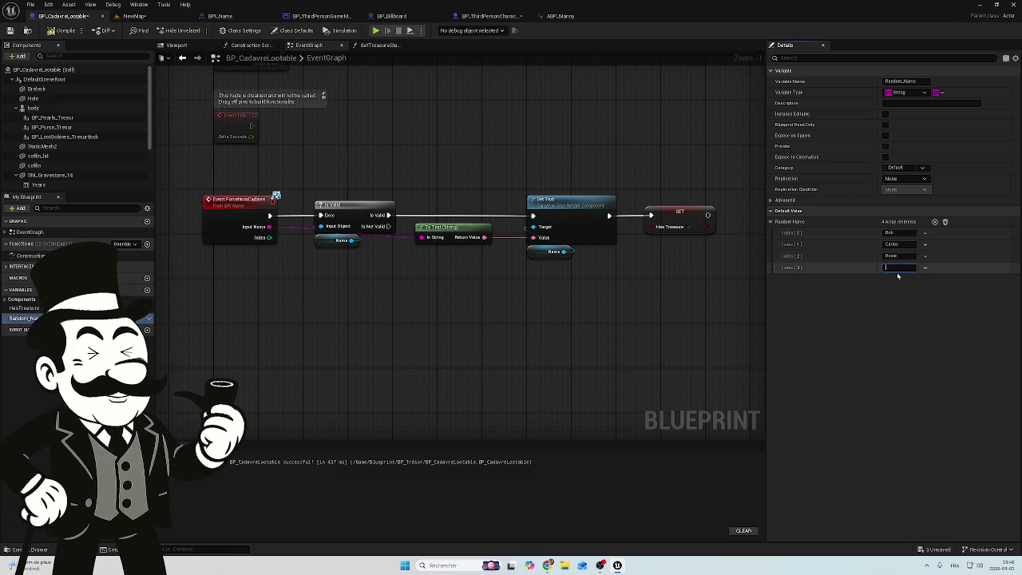
pyautogui.write('Fol')
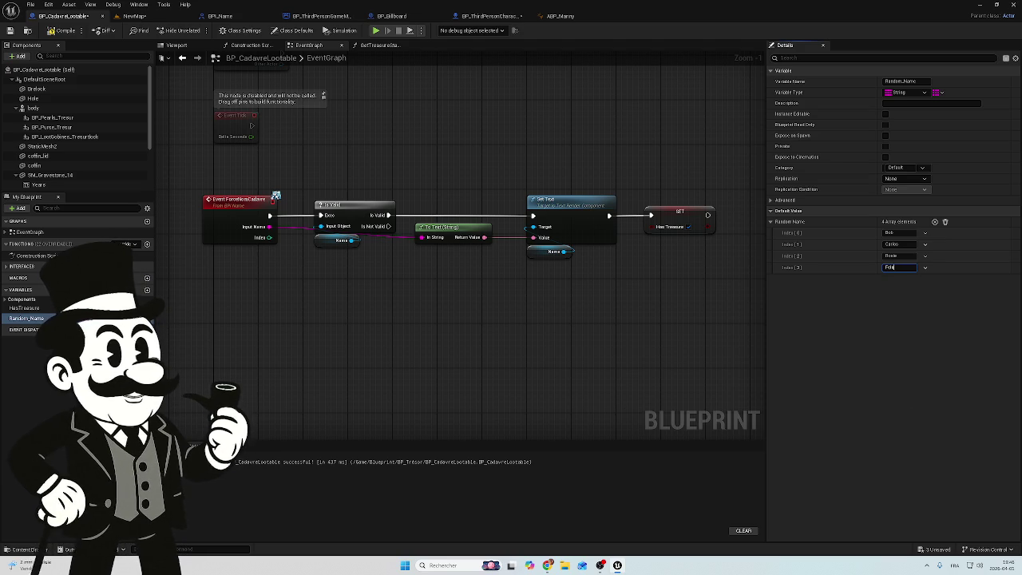
pyautogui.write('e')
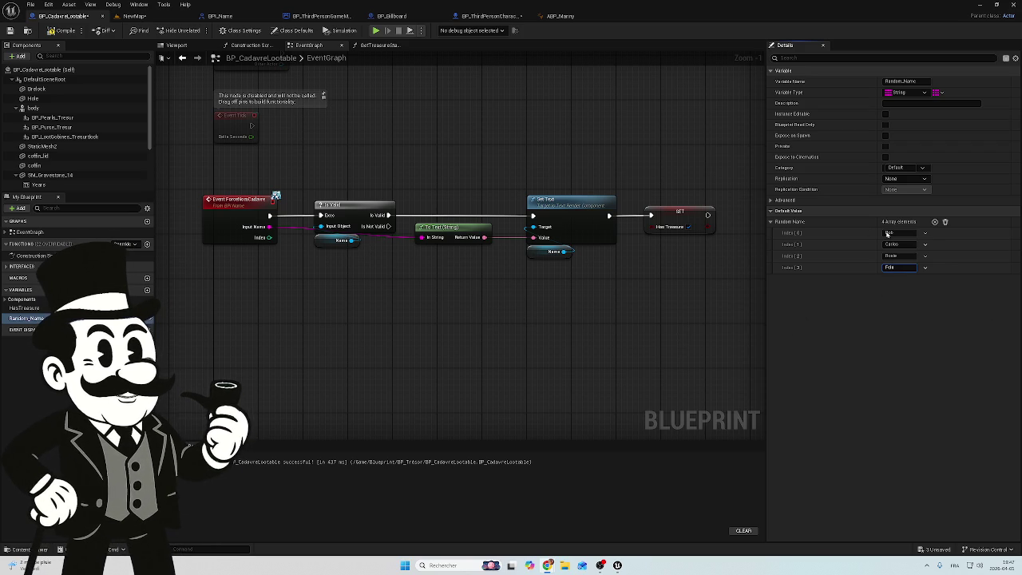
pyautogui.click(55, 32)
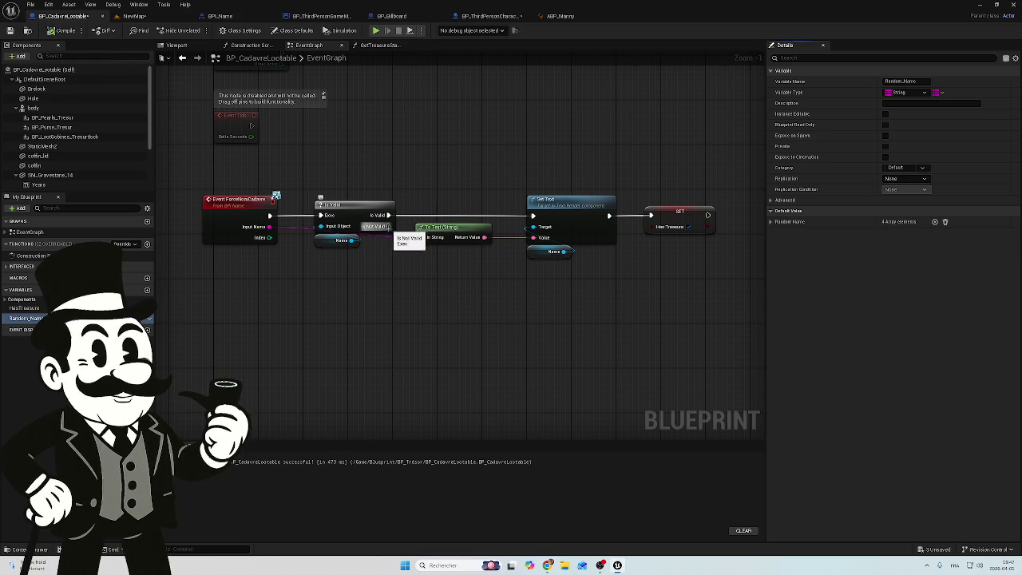
# - Duplicate the Set Text node and place the copy slightly to the right
pyautogui.moveTo(388, 226)
pyautogui.mouseDown()
pyautogui.moveTo(398, 332)
pyautogui.moveTo(401, 325)
pyautogui.mouseUp()
pyautogui.click(556, 233)
pyautogui.click(565, 200)
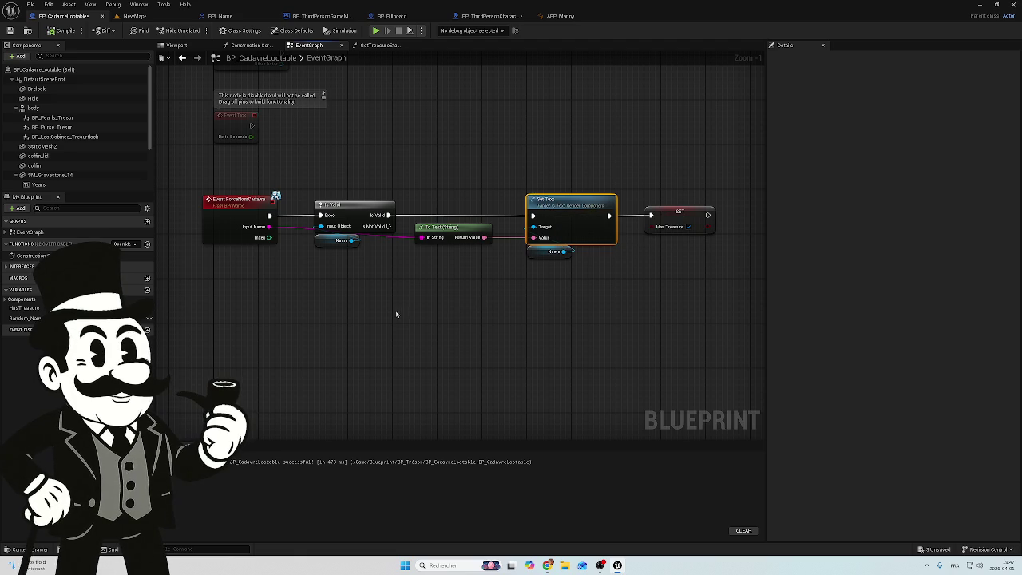
pyautogui.hotkey('ctrl', 'c')
pyautogui.hotkey('ctrl', 'v')
pyautogui.moveTo(429, 316)
pyautogui.mouseDown()
pyautogui.moveTo(476, 316)
pyautogui.moveTo(462, 317)
pyautogui.mouseUp()
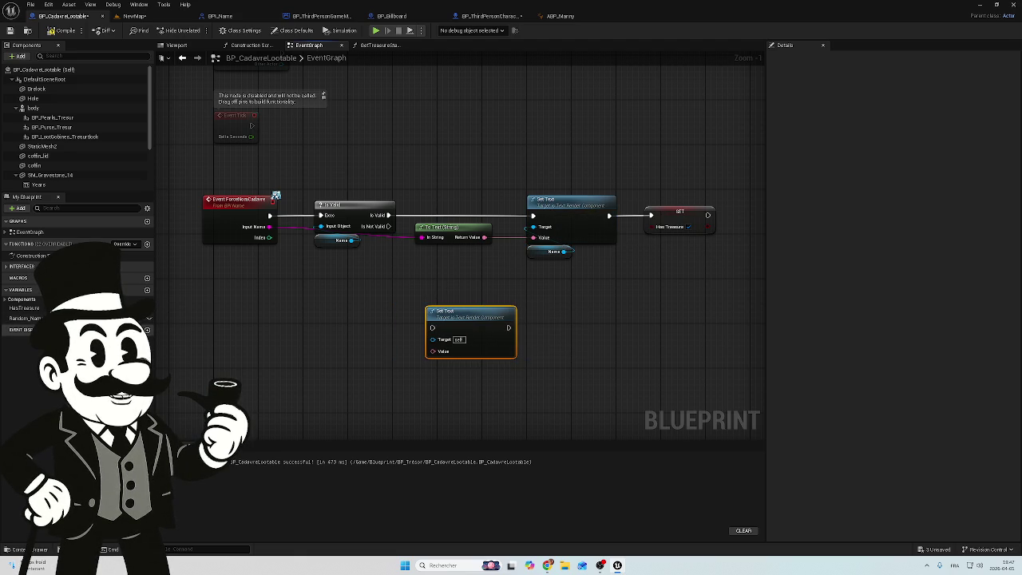
# - Place a Random_Name getter in the graph and reposition the second Set Text node
pyautogui.moveTo(24, 317)
pyautogui.mouseDown()
pyautogui.moveTo(294, 363)
pyautogui.moveTo(441, 373)
pyautogui.moveTo(432, 348)
pyautogui.moveTo(234, 353)
pyautogui.mouseUp()
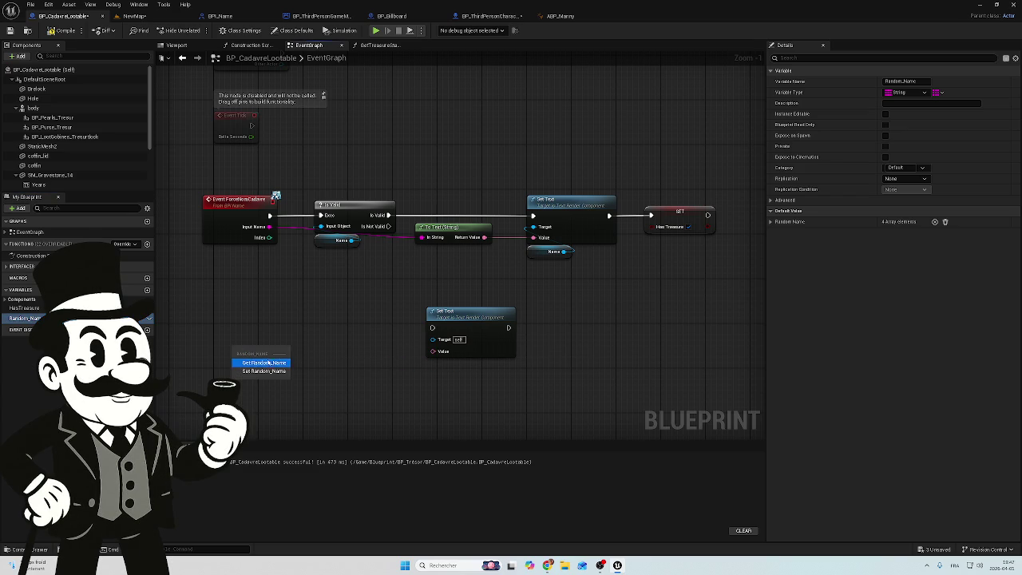
pyautogui.click(254, 359)
pyautogui.click(485, 323)
pyautogui.moveTo(485, 323); pyautogui.dragTo(511, 317)
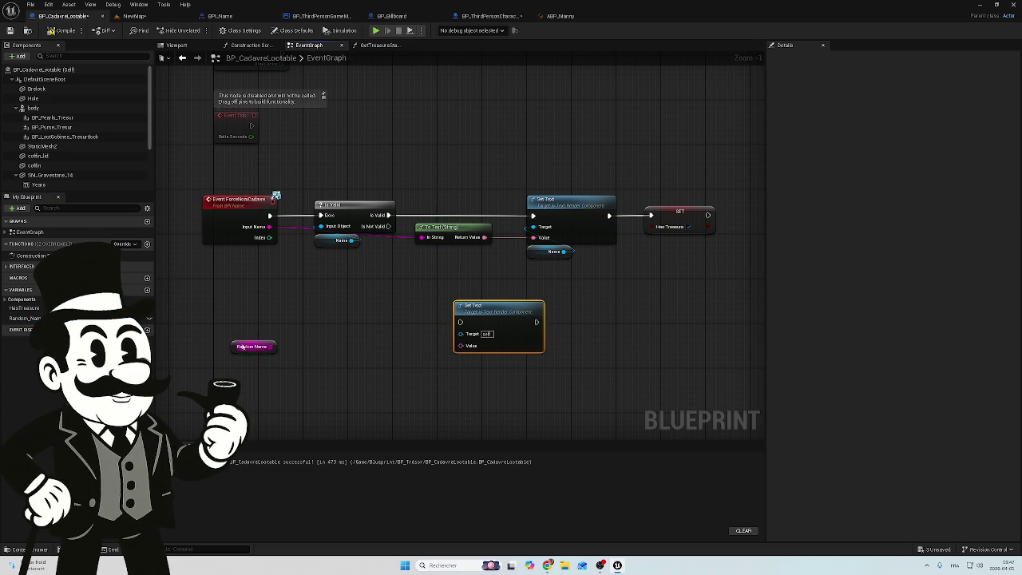
# - Add a Shuffle node fed by Random Name and move both nodes to the left
pyautogui.moveTo(270, 347)
pyautogui.mouseDown()
pyautogui.moveTo(327, 354)
pyautogui.moveTo(313, 348)
pyautogui.mouseUp()
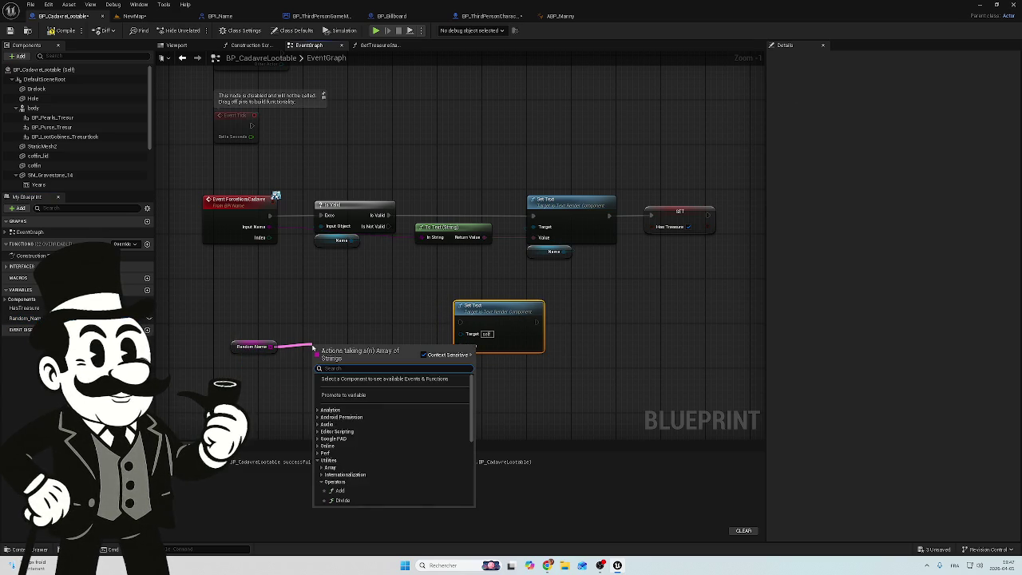
pyautogui.write('shu')
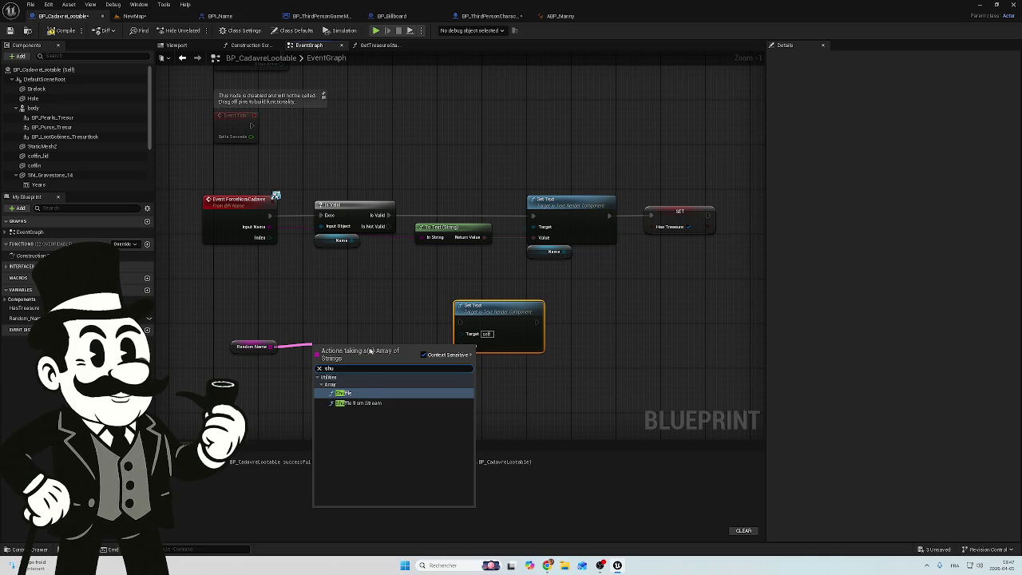
pyautogui.click(368, 393)
pyautogui.moveTo(348, 356)
pyautogui.mouseDown()
pyautogui.moveTo(348, 334)
pyautogui.moveTo(348, 344)
pyautogui.mouseUp()
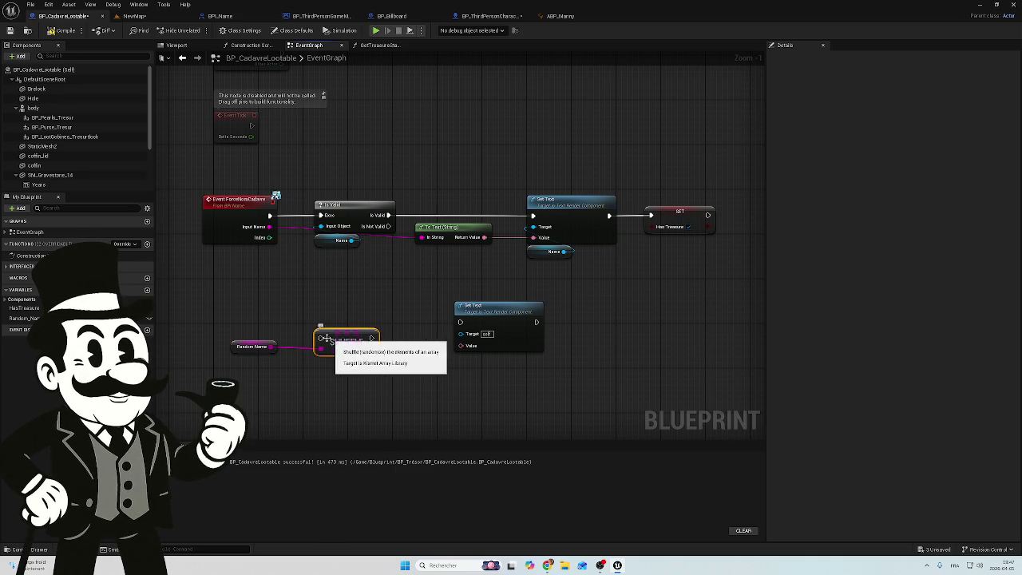
pyautogui.click(392, 304)
pyautogui.moveTo(392, 303); pyautogui.dragTo(230, 367)
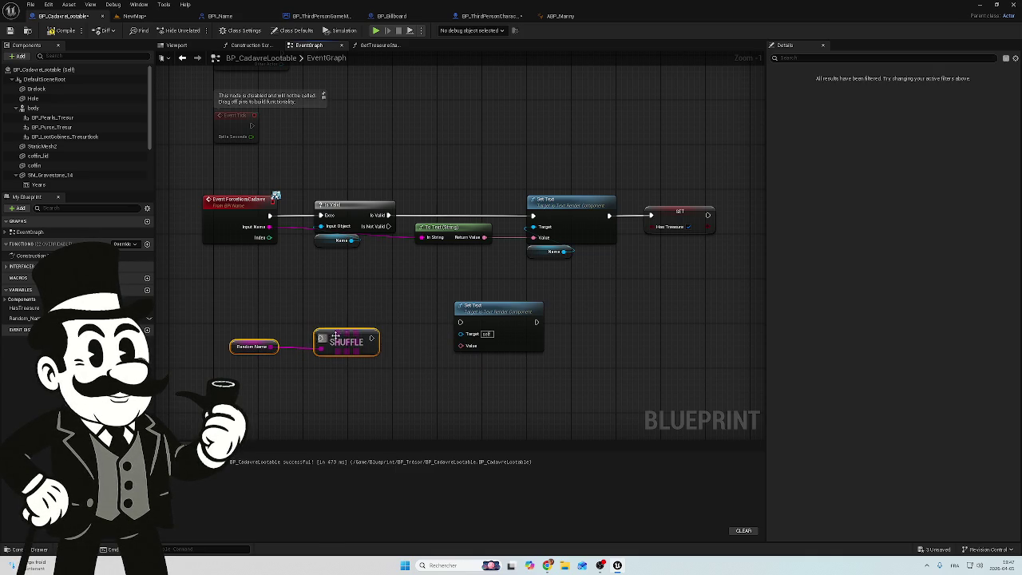
pyautogui.moveTo(347, 340); pyautogui.dragTo(313, 342)
pyautogui.click(349, 301)
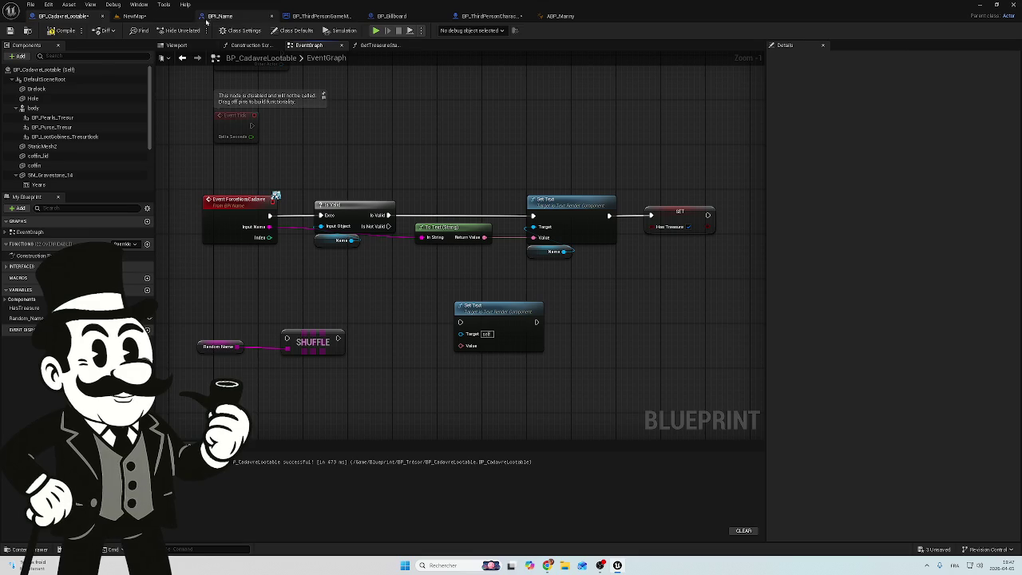
pyautogui.doubleClick(205, 219)
pyautogui.click(323, 16)
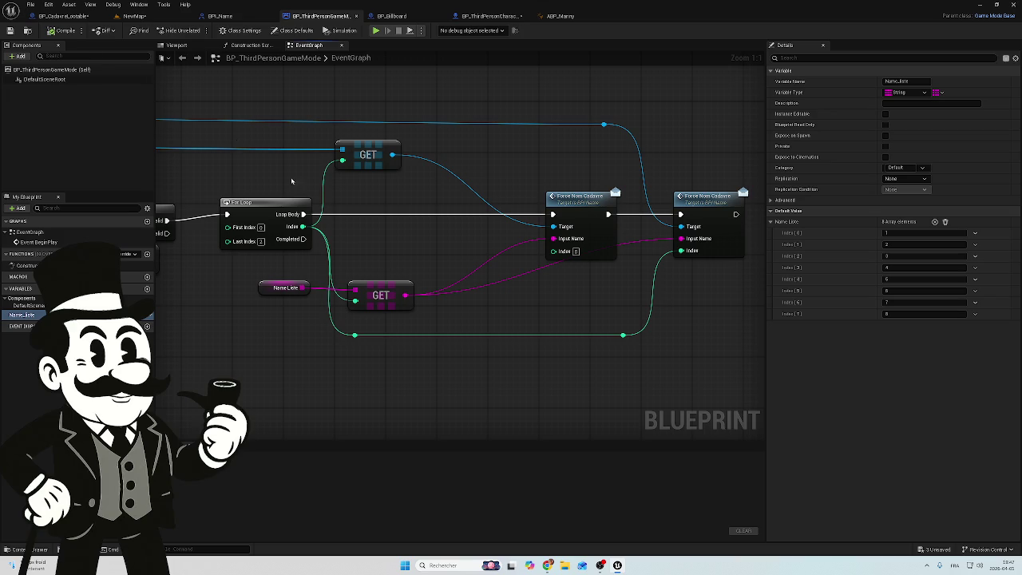
pyautogui.moveTo(244, 332)
pyautogui.mouseDown()
pyautogui.moveTo(490, 349)
pyautogui.moveTo(356, 320)
pyautogui.mouseUp()
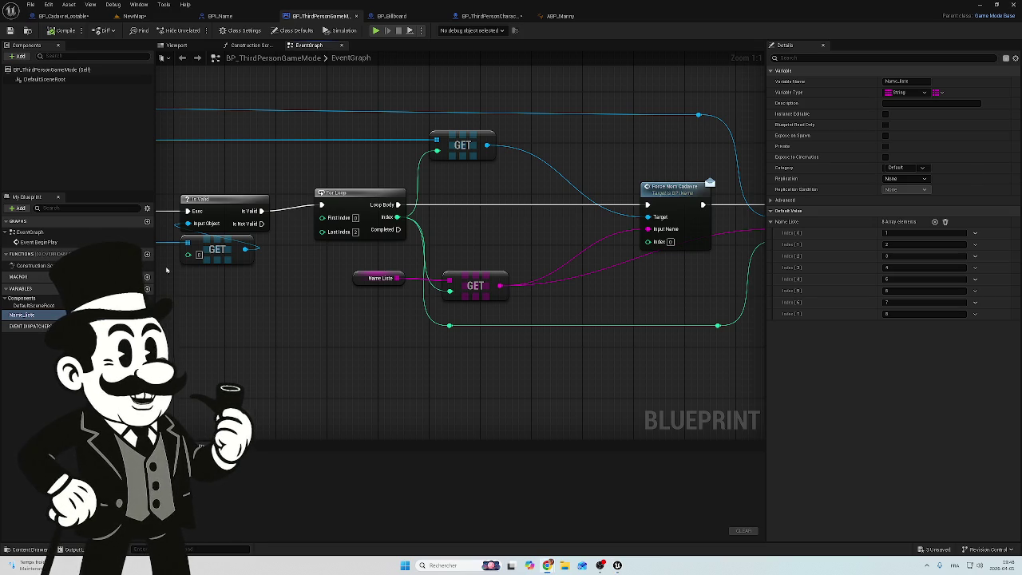
pyautogui.click(491, 16)
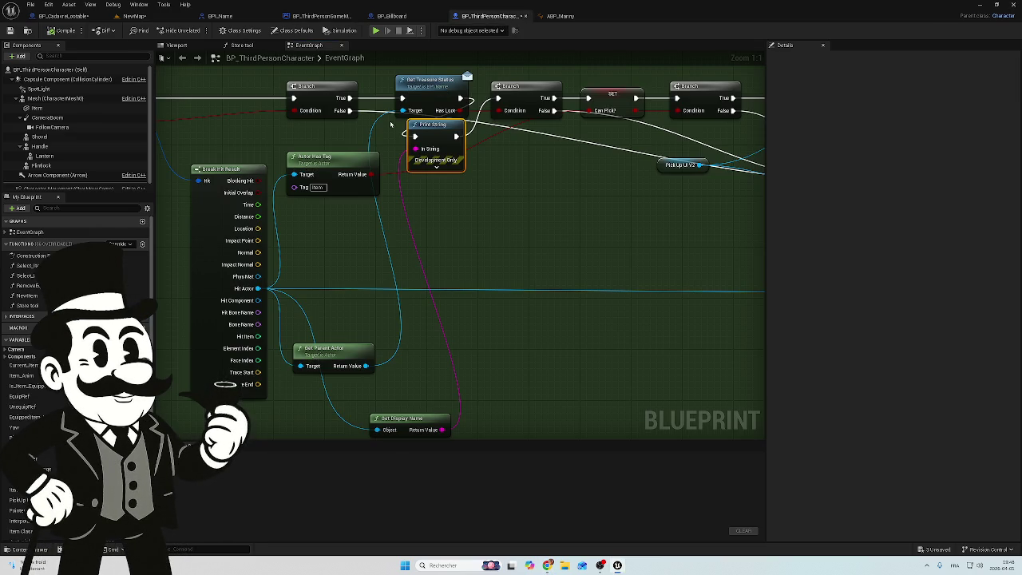
pyautogui.moveTo(425, 239)
pyautogui.mouseDown()
pyautogui.moveTo(612, 269)
pyautogui.moveTo(604, 279)
pyautogui.moveTo(574, 260)
pyautogui.mouseUp()
pyautogui.doubleClick(302, 10)
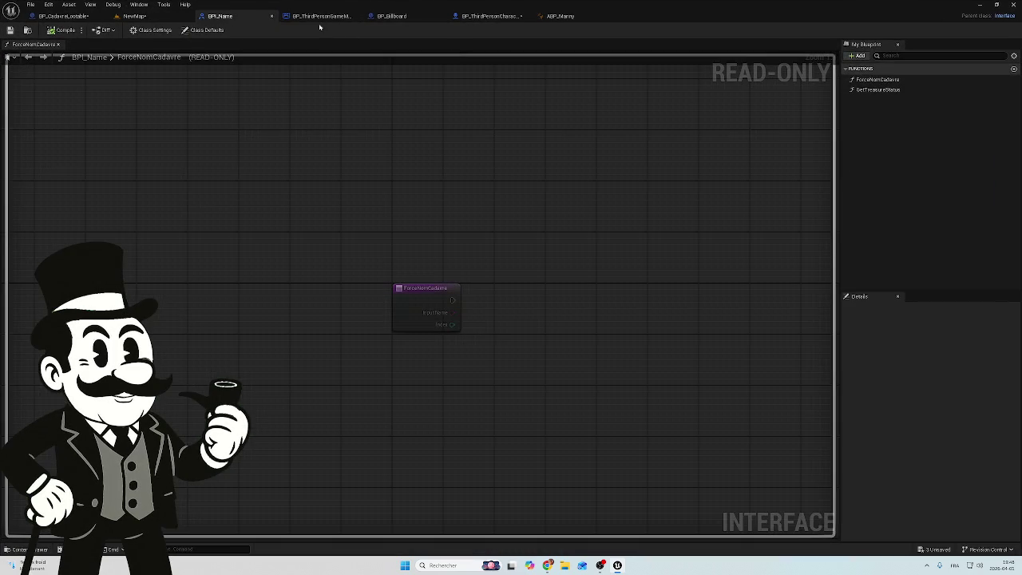
pyautogui.click(322, 15)
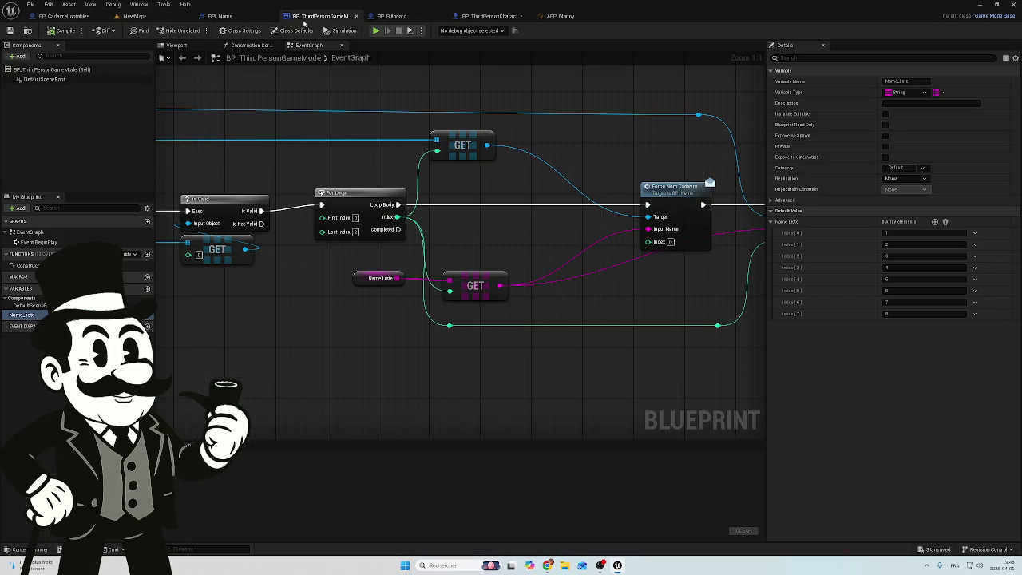
pyautogui.click(391, 16)
pyautogui.click(319, 16)
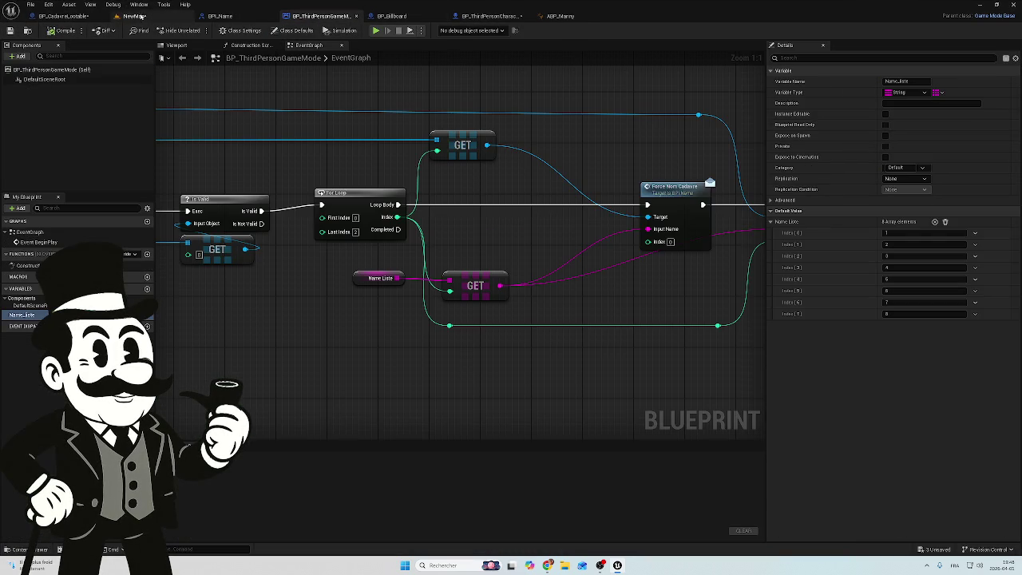
pyautogui.click(63, 15)
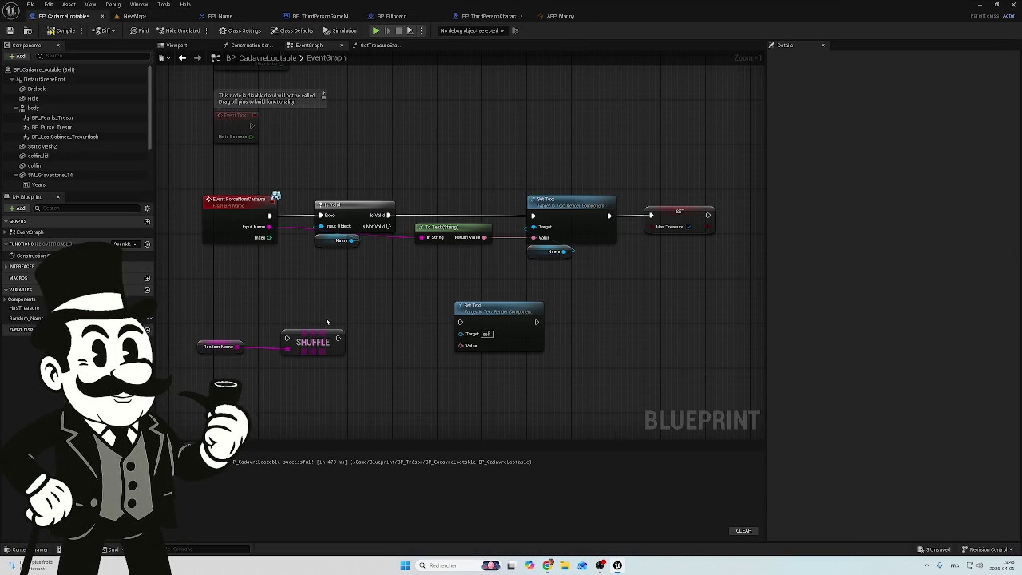
# - Move Event ForceNomCadavre left and set Random Name and Shuffle after it, undoing a stray wire
pyautogui.moveTo(321, 291)
pyautogui.mouseDown()
pyautogui.moveTo(360, 263)
pyautogui.moveTo(468, 230)
pyautogui.moveTo(381, 206)
pyautogui.moveTo(484, 260)
pyautogui.moveTo(453, 227)
pyautogui.mouseUp()
pyautogui.click(311, 170)
pyautogui.moveTo(312, 170)
pyautogui.mouseDown()
pyautogui.moveTo(195, 175)
pyautogui.moveTo(179, 165)
pyautogui.mouseUp()
pyautogui.moveTo(378, 258); pyautogui.dragTo(283, 324)
pyautogui.moveTo(372, 296)
pyautogui.mouseDown()
pyautogui.moveTo(312, 221)
pyautogui.moveTo(299, 173)
pyautogui.mouseUp()
pyautogui.moveTo(222, 167); pyautogui.dragTo(298, 171)
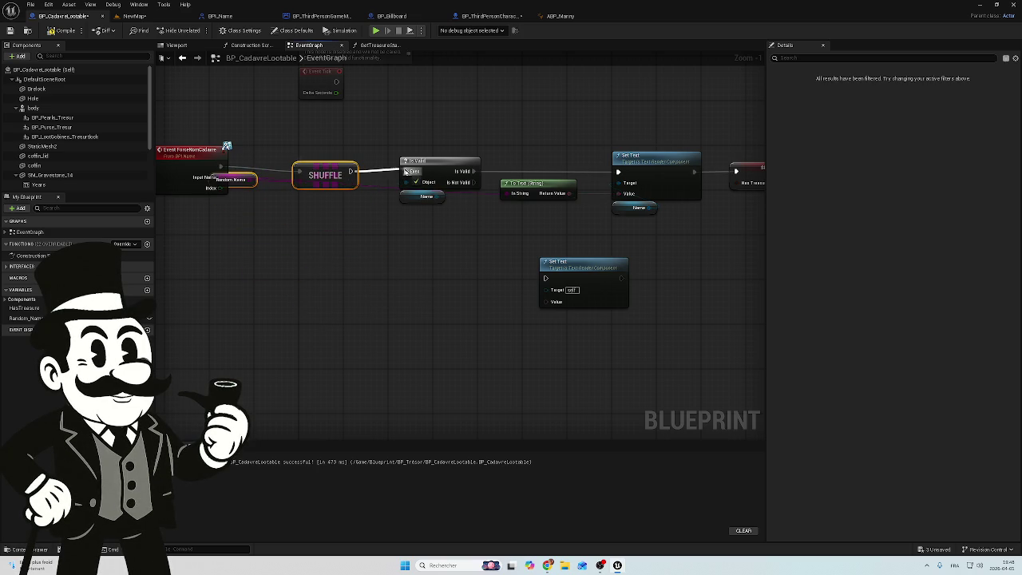
pyautogui.moveTo(260, 215); pyautogui.dragTo(247, 176)
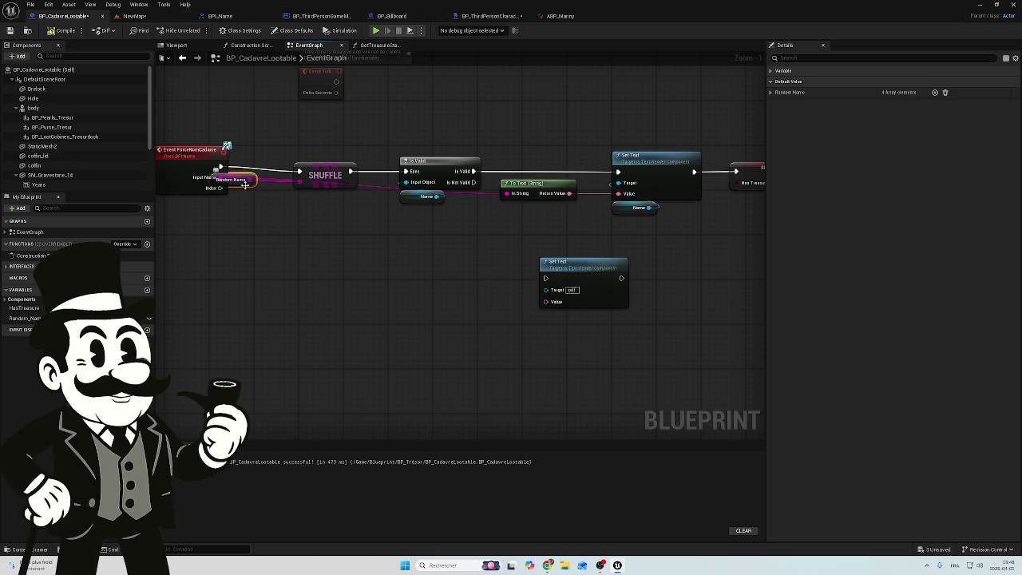
pyautogui.moveTo(246, 189); pyautogui.dragTo(313, 235)
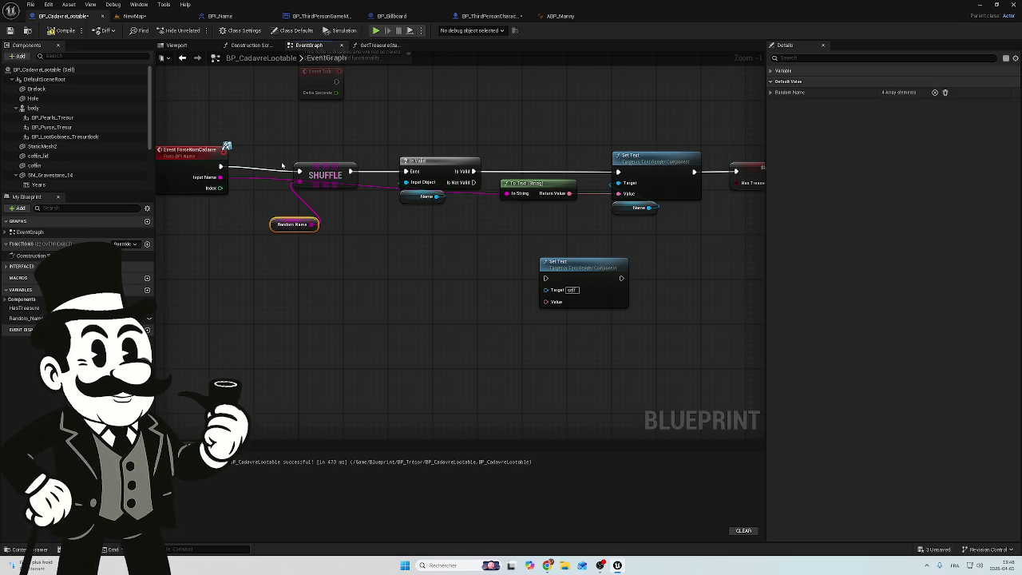
pyautogui.hotkey('ctrl', 'z')
pyautogui.hotkey('ctrl', 'z')
pyautogui.hotkey('ctrl', 'z')
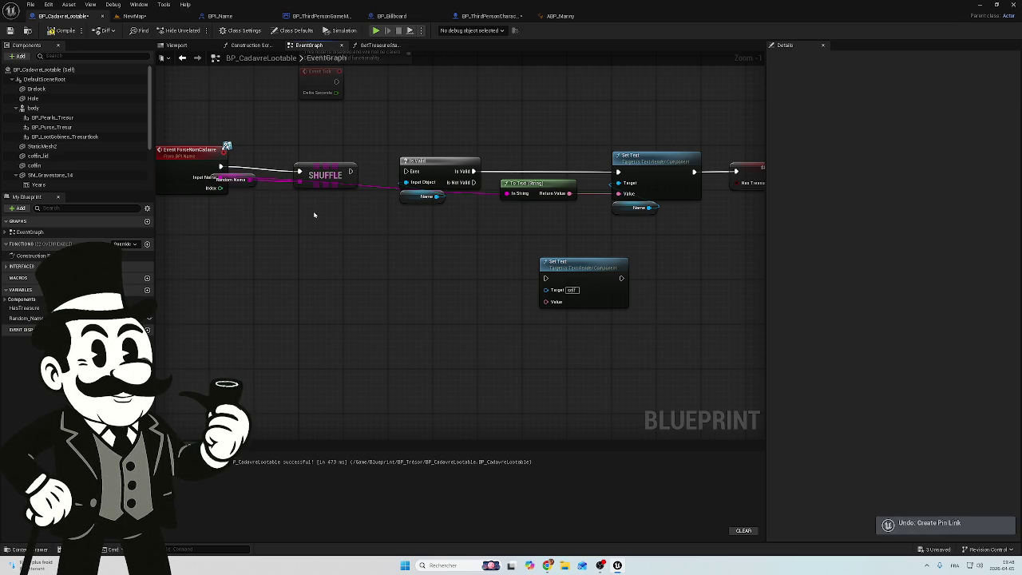
# - Move Shuffle and Random Name lower, then wire Is Not Valid into Shuffle and Shuffle into the second Set Text
pyautogui.moveTo(323, 176)
pyautogui.mouseDown()
pyautogui.moveTo(313, 232)
pyautogui.moveTo(463, 299)
pyautogui.mouseUp()
pyautogui.moveTo(249, 180)
pyautogui.mouseDown()
pyautogui.moveTo(274, 223)
pyautogui.moveTo(260, 214)
pyautogui.mouseUp()
pyautogui.click(259, 174)
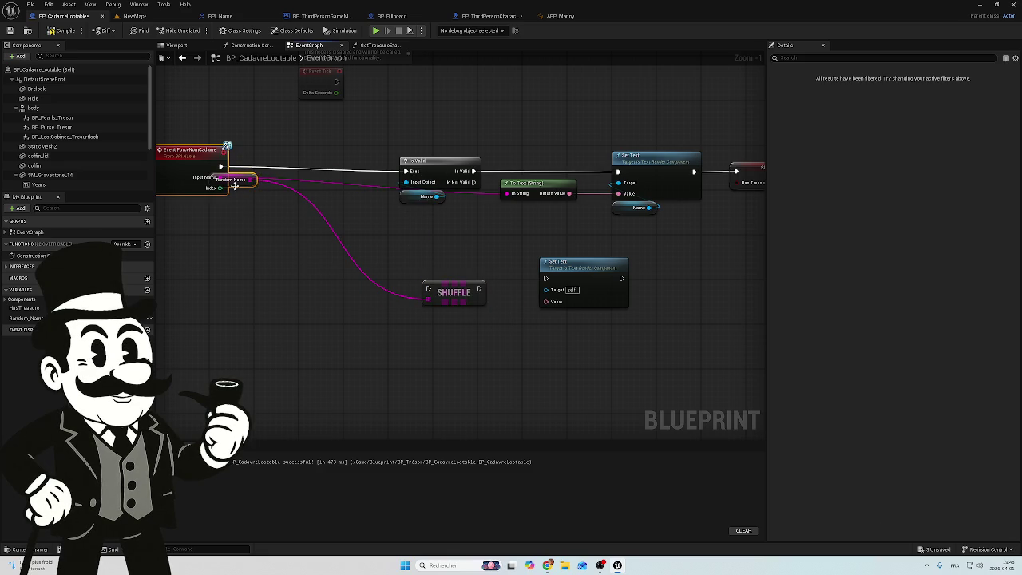
pyautogui.click(240, 179)
pyautogui.moveTo(239, 179)
pyautogui.mouseDown()
pyautogui.moveTo(399, 316)
pyautogui.moveTo(449, 335)
pyautogui.moveTo(456, 314)
pyautogui.mouseUp()
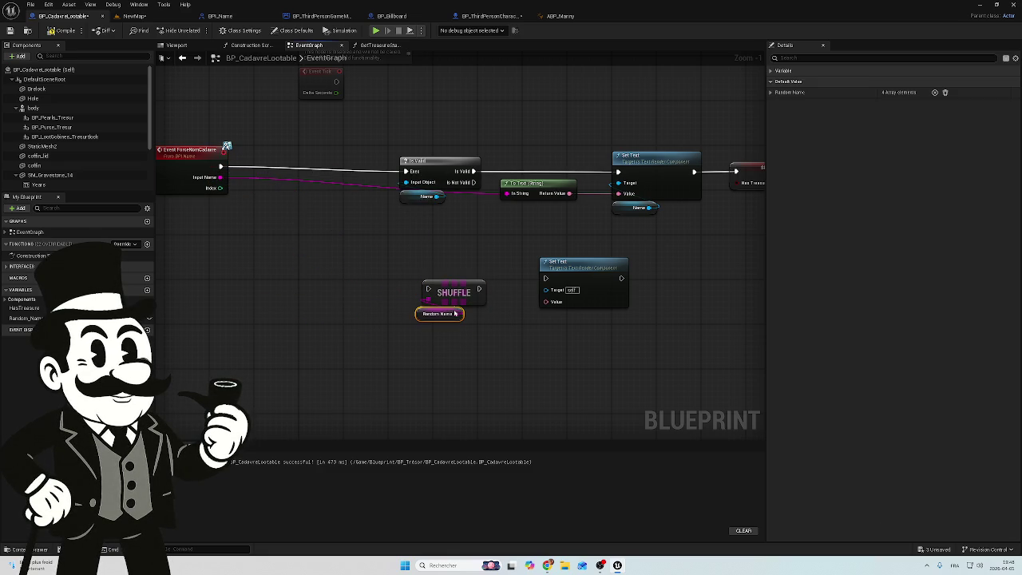
pyautogui.moveTo(473, 182)
pyautogui.mouseDown()
pyautogui.moveTo(426, 287)
pyautogui.moveTo(547, 279)
pyautogui.mouseUp()
pyautogui.moveTo(452, 285)
pyautogui.mouseDown()
pyautogui.moveTo(460, 275)
pyautogui.moveTo(419, 276)
pyautogui.moveTo(476, 320)
pyautogui.mouseUp()
# - Add a GET node on Shuffle's array and feed it, via To Text, into the second Set Text's Value
pyautogui.write('get')
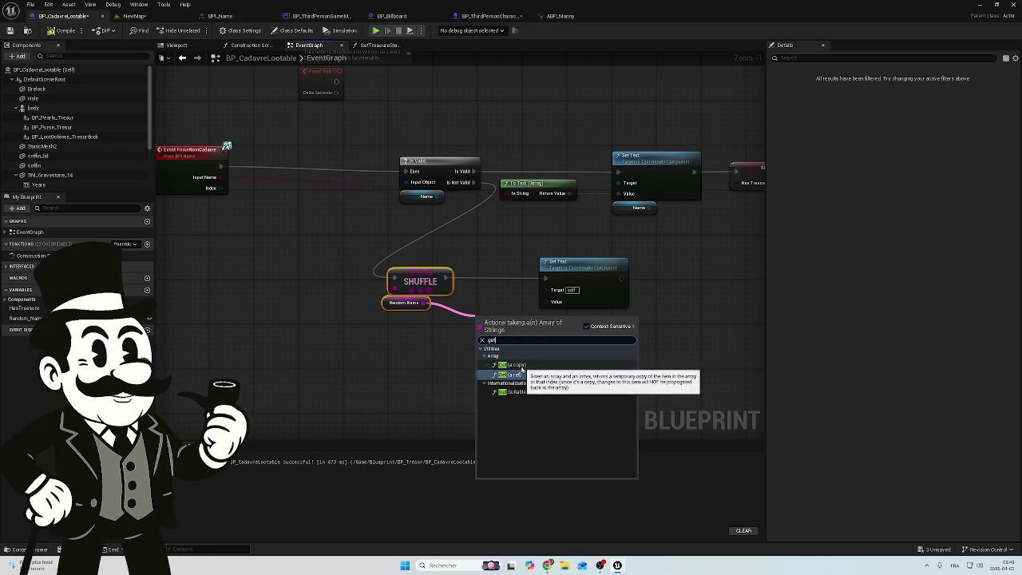
pyautogui.click(321, 16)
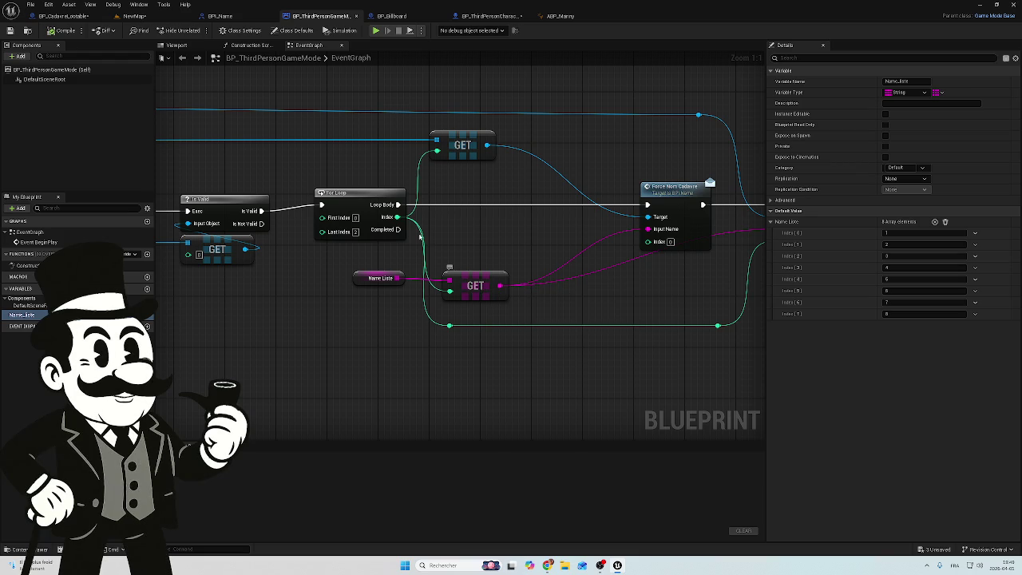
pyautogui.click(64, 16)
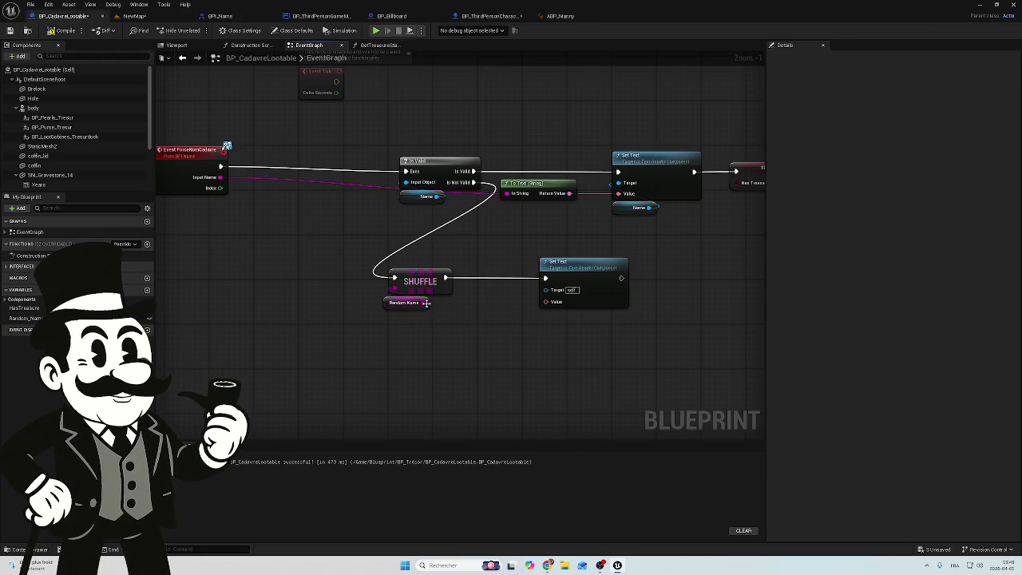
pyautogui.moveTo(427, 303); pyautogui.dragTo(468, 329)
pyautogui.write('get')
pyautogui.click(525, 382)
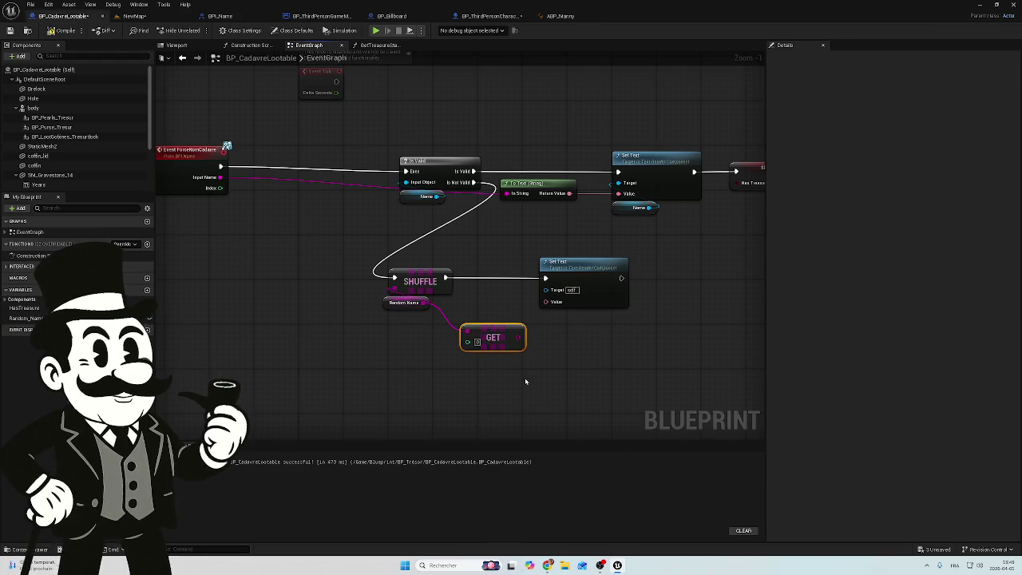
pyautogui.moveTo(519, 339)
pyautogui.mouseDown()
pyautogui.moveTo(527, 348)
pyautogui.moveTo(546, 303)
pyautogui.mouseUp()
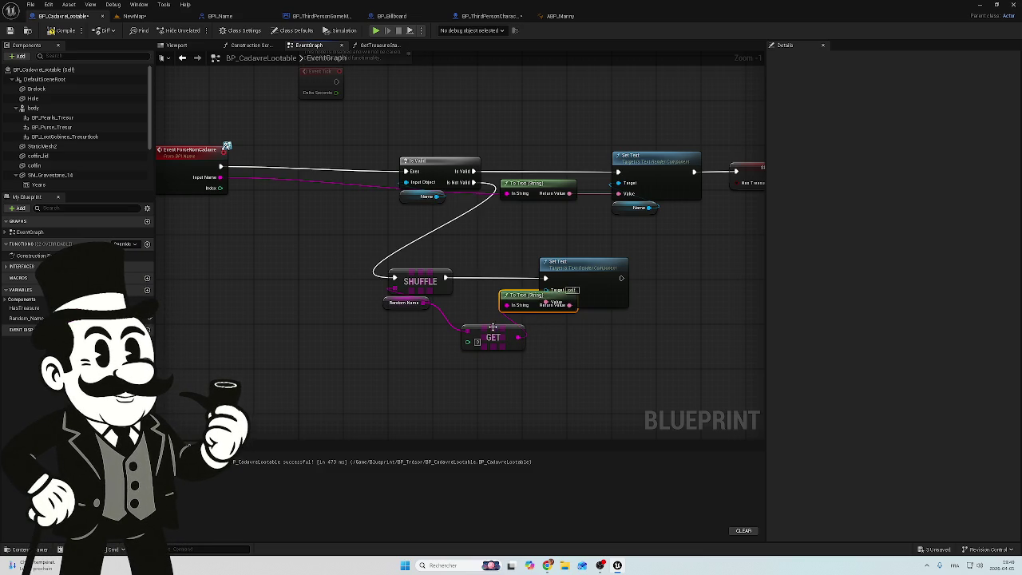
# - Arrange the To Text and GET nodes neatly beneath the second Set Text node
pyautogui.keyDown('shift'); pyautogui.click(495, 342); pyautogui.keyUp('shift')
pyautogui.moveTo(514, 296); pyautogui.dragTo(487, 324)
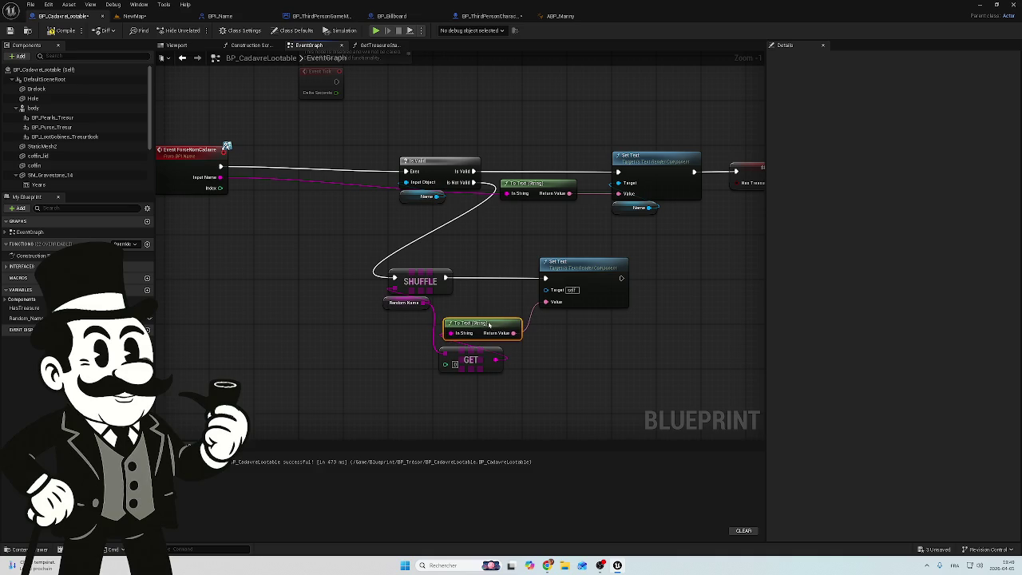
pyautogui.click(477, 360)
pyautogui.moveTo(477, 361); pyautogui.dragTo(482, 354)
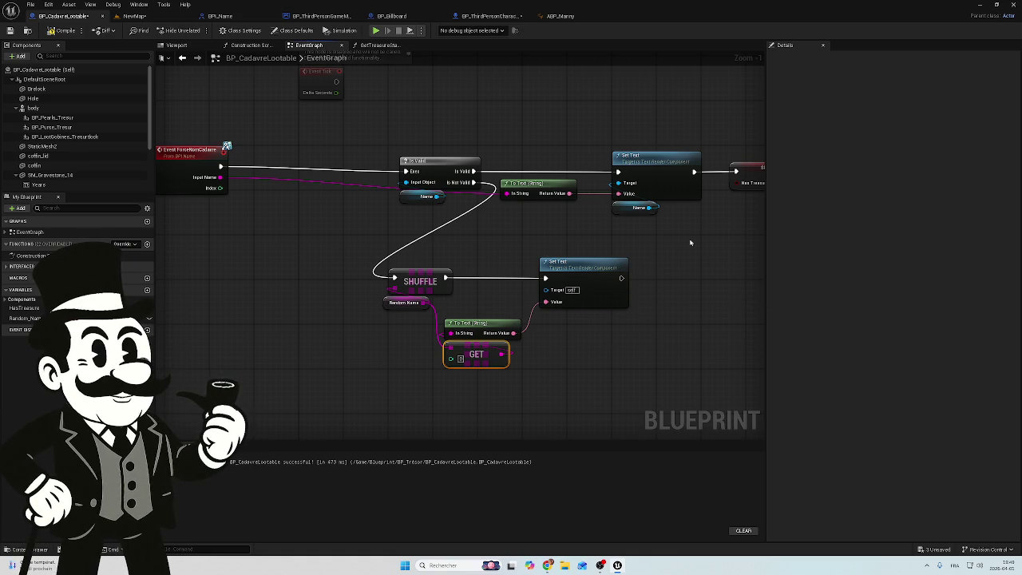
pyautogui.moveTo(602, 369); pyautogui.dragTo(535, 370)
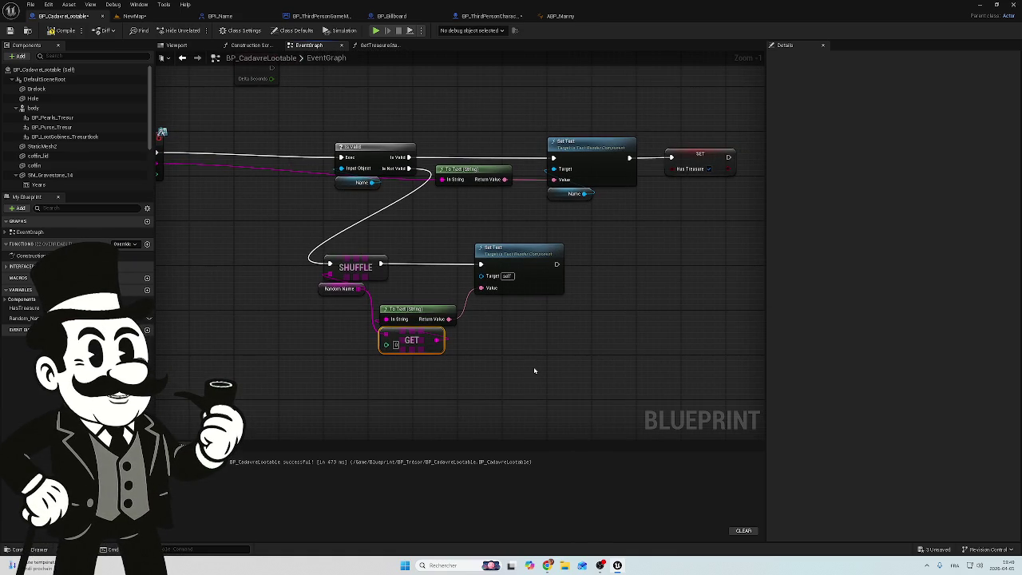
pyautogui.moveTo(270, 224); pyautogui.dragTo(376, 245)
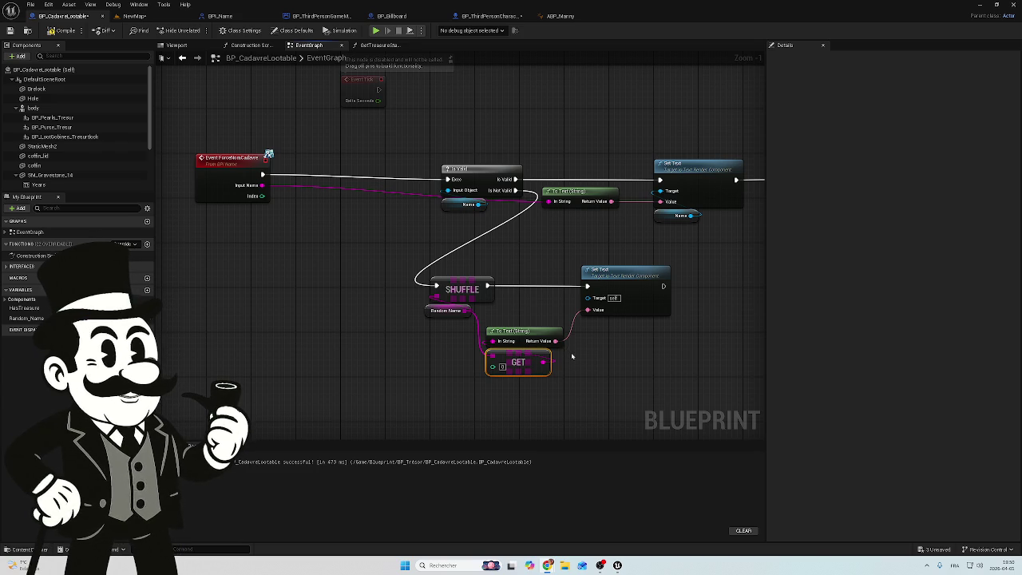
pyautogui.moveTo(520, 372); pyautogui.dragTo(523, 326)
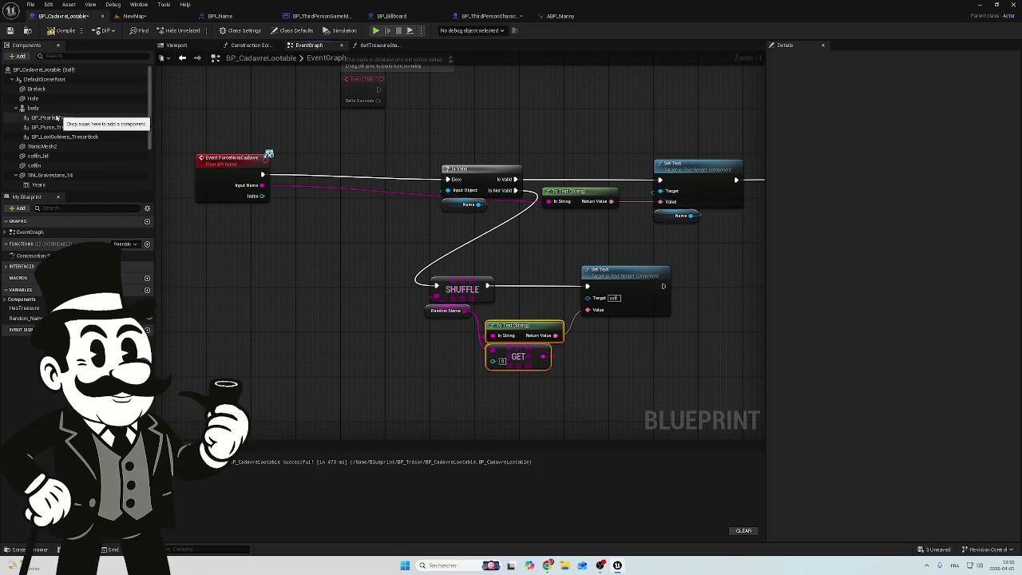
# - Drop a Name text component reference beside the lower Set Text node as its Target
pyautogui.scroll(-1, 61, 140)
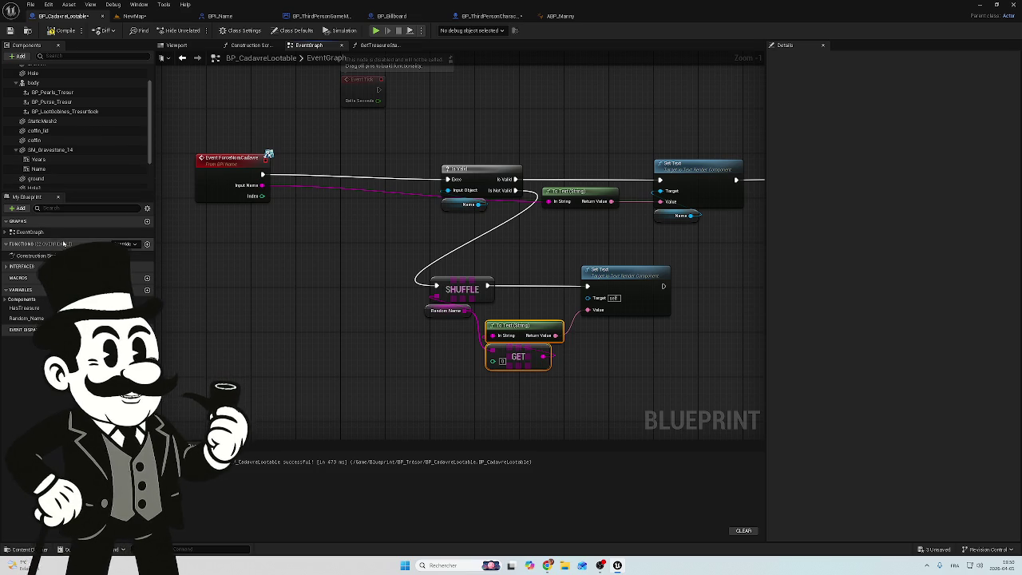
pyautogui.moveTo(65, 170)
pyautogui.mouseDown()
pyautogui.moveTo(622, 340)
pyautogui.moveTo(587, 297)
pyautogui.mouseUp()
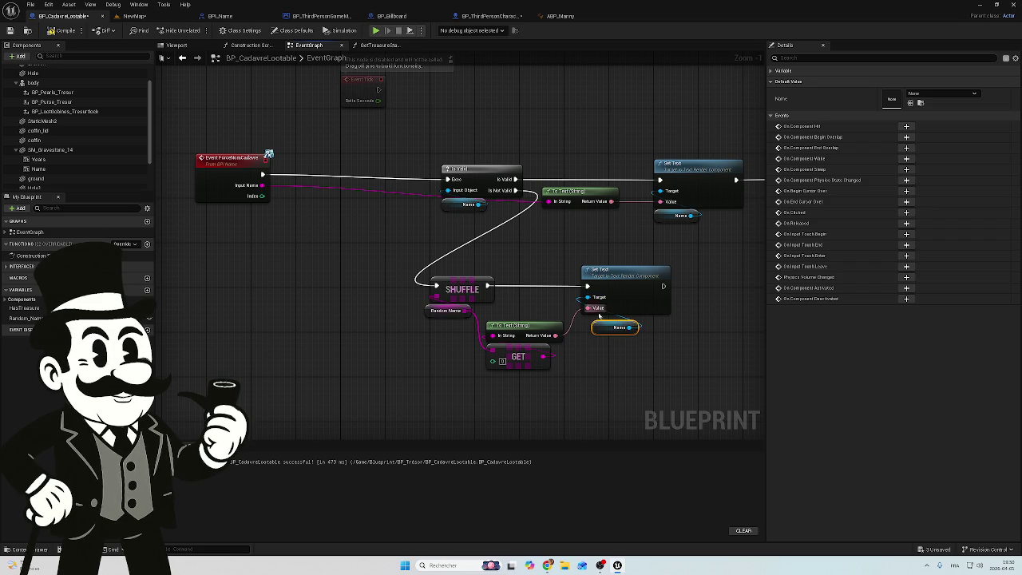
pyautogui.moveTo(623, 337); pyautogui.dragTo(599, 328)
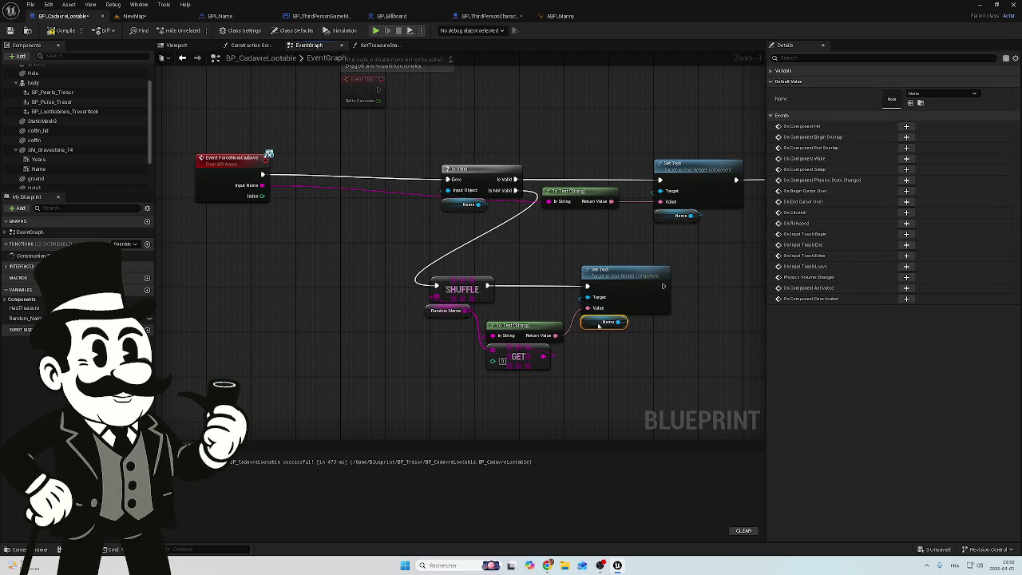
pyautogui.moveTo(671, 312)
pyautogui.mouseDown()
pyautogui.moveTo(647, 296)
pyautogui.moveTo(558, 336)
pyautogui.moveTo(631, 339)
pyautogui.mouseUp()
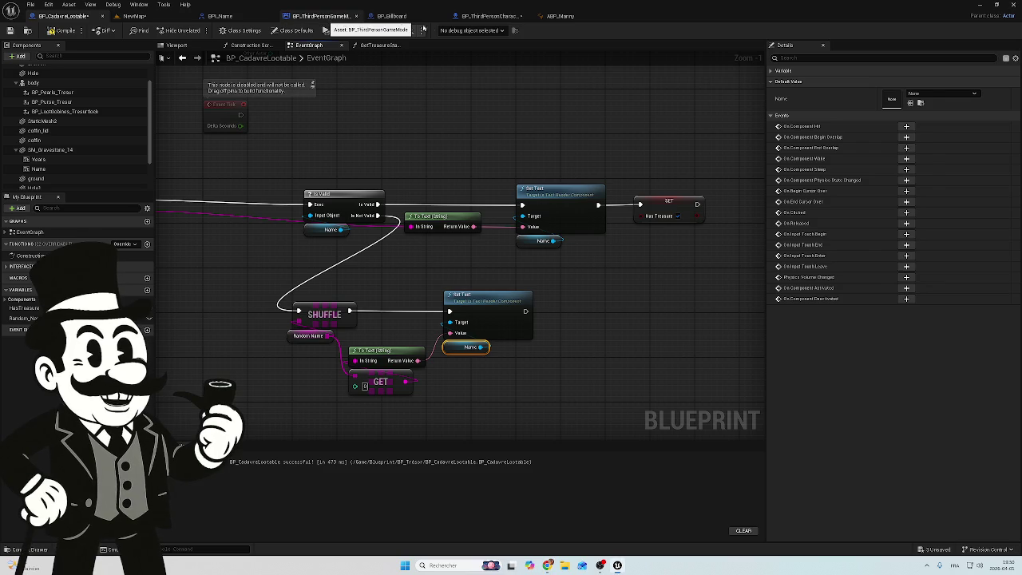
pyautogui.click(321, 16)
pyautogui.click(477, 16)
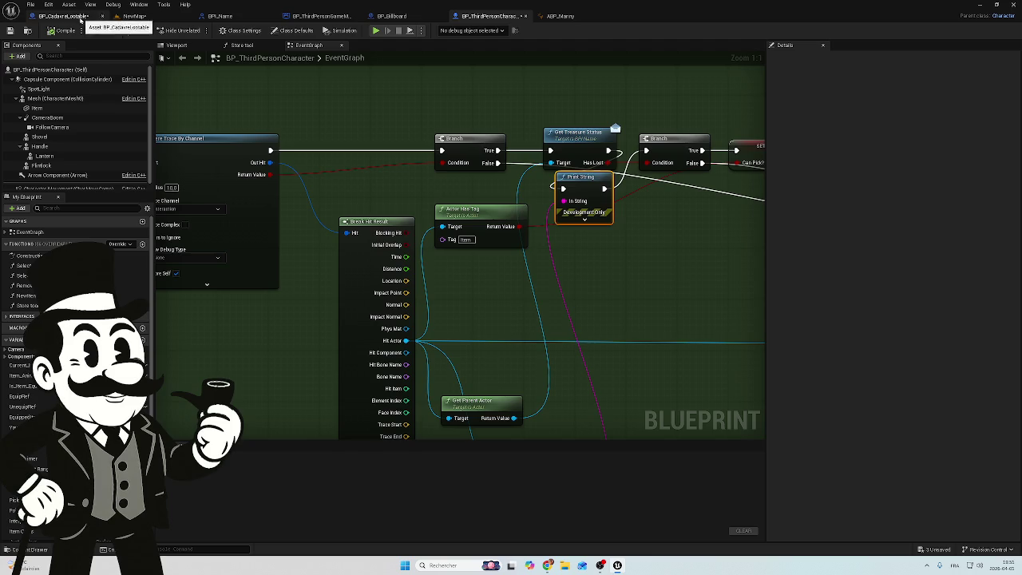
pyautogui.click(80, 17)
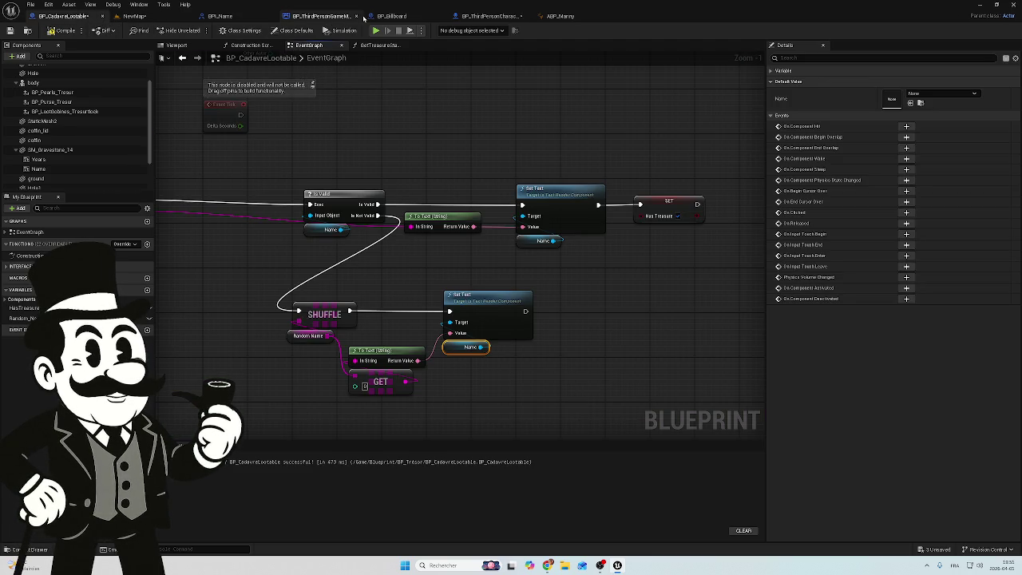
pyautogui.click(334, 17)
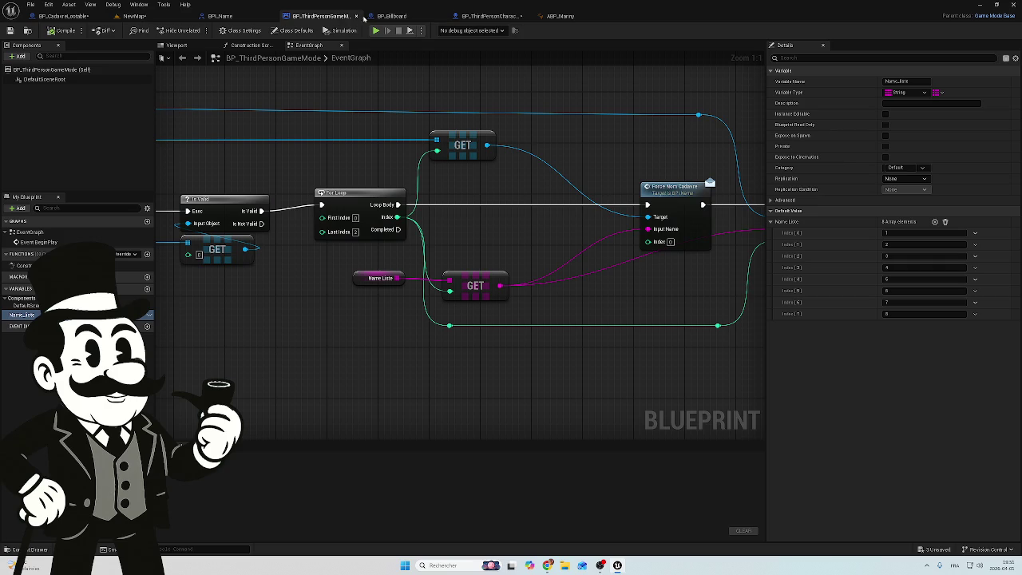
pyautogui.click(398, 17)
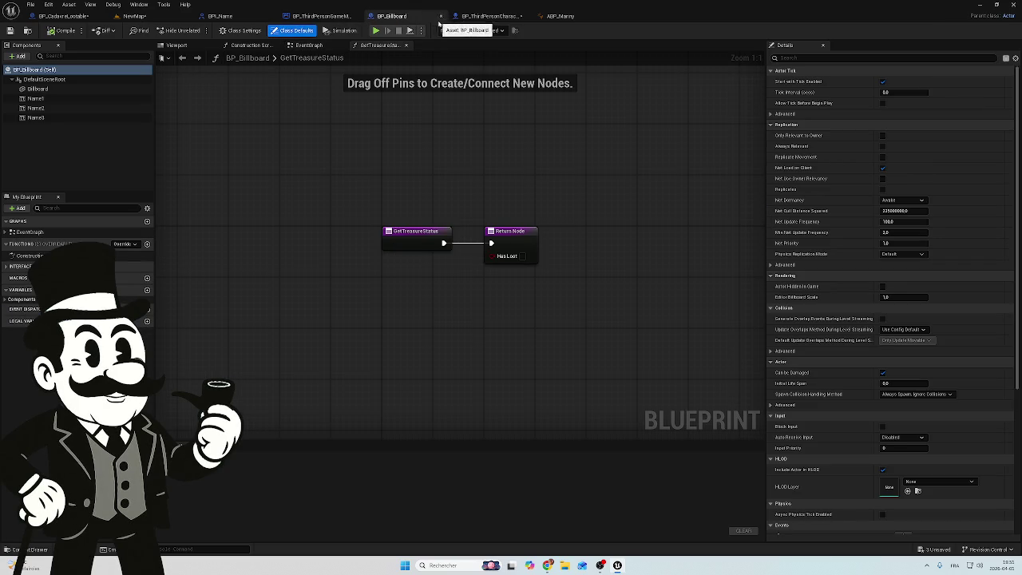
pyautogui.click(474, 19)
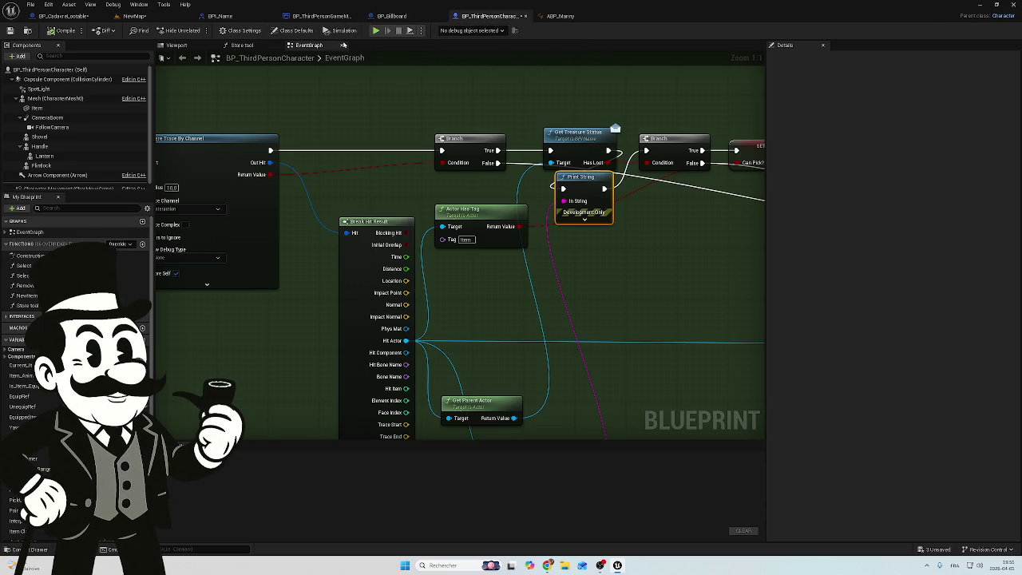
pyautogui.click(83, 16)
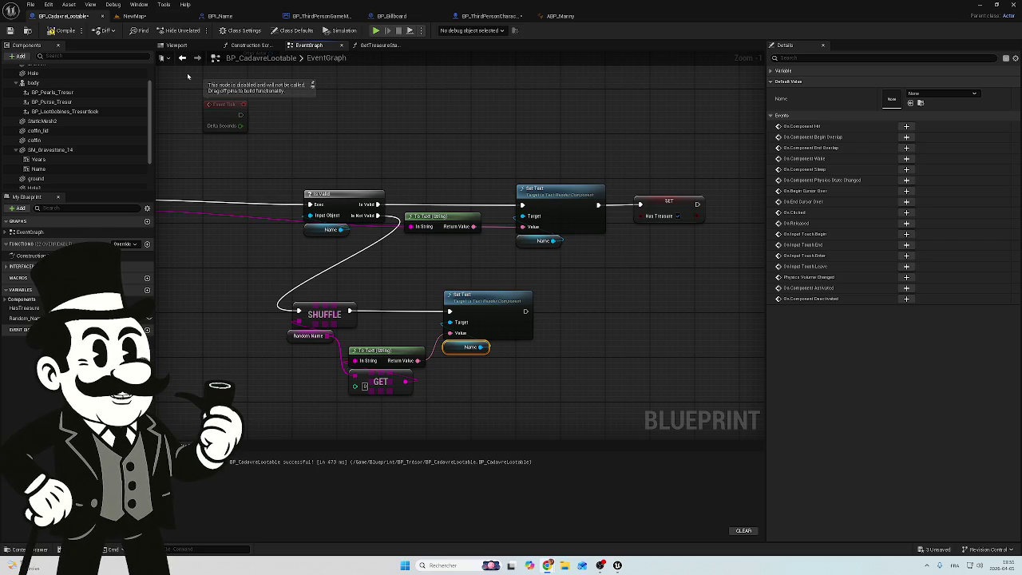
pyautogui.click(351, 16)
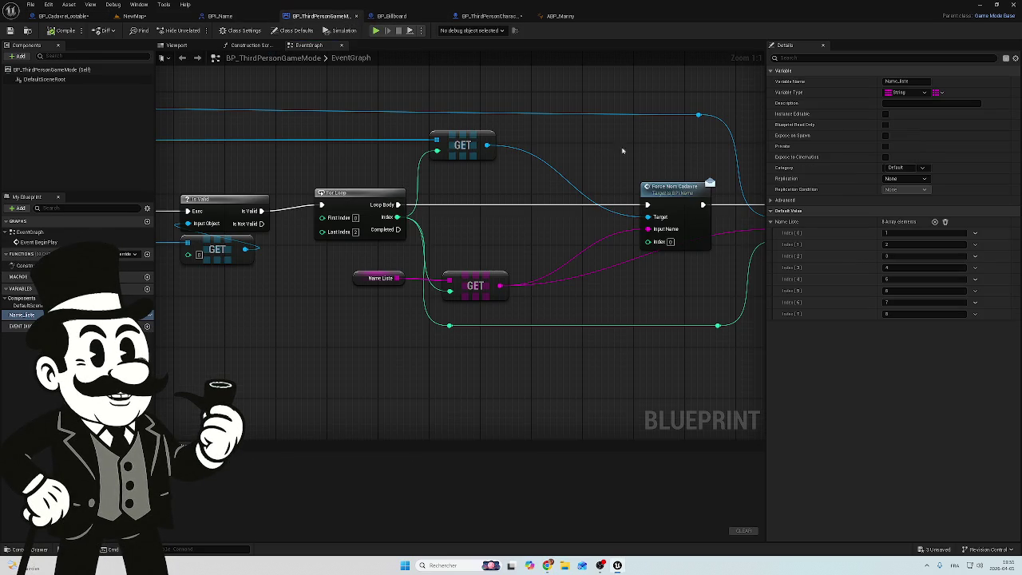
pyautogui.moveTo(650, 162); pyautogui.dragTo(424, 186)
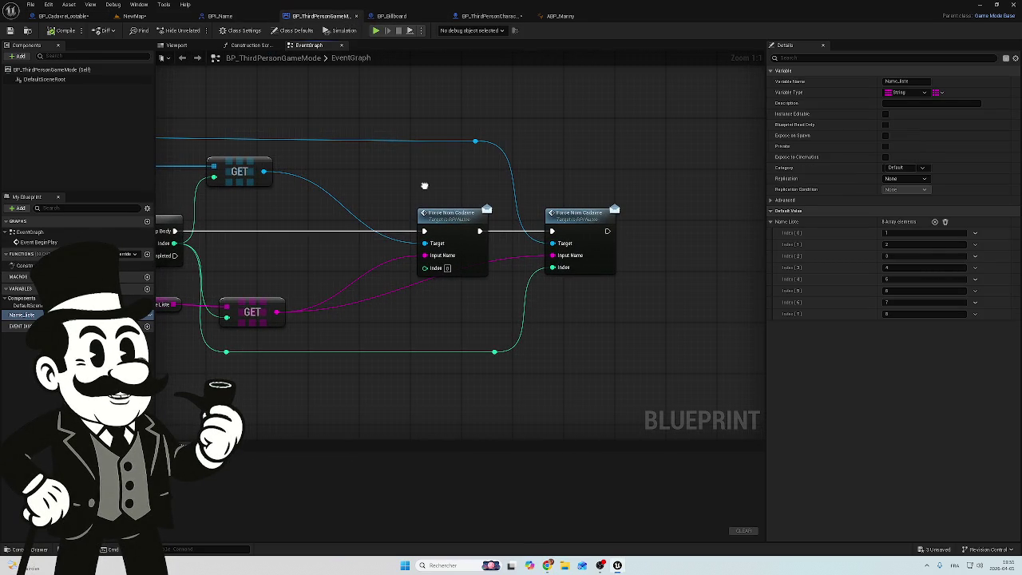
pyautogui.click(392, 16)
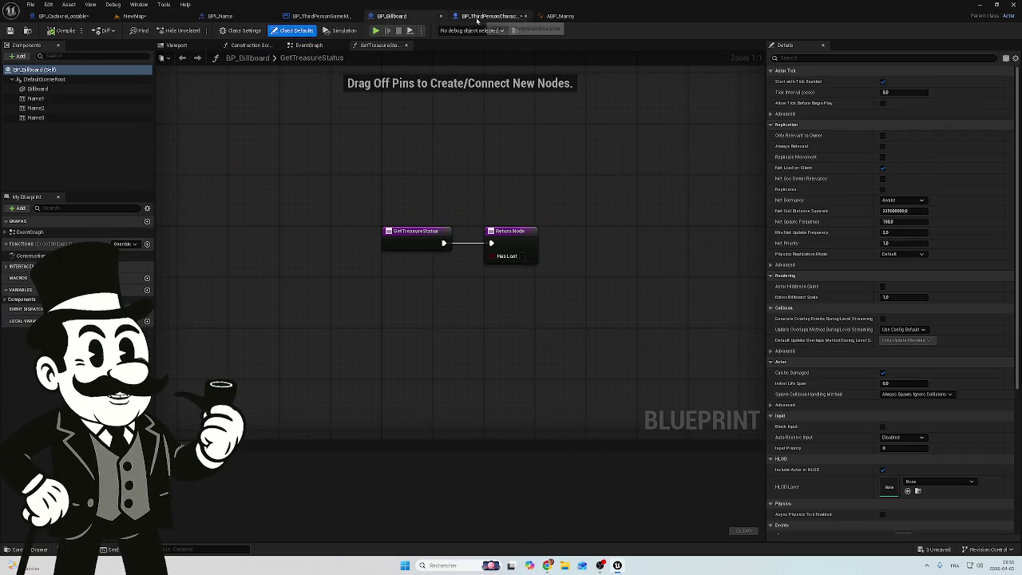
pyautogui.click(467, 17)
pyautogui.scroll(-4, 611, 292)
pyautogui.moveTo(417, 279)
pyautogui.mouseDown()
pyautogui.moveTo(427, 280)
pyautogui.moveTo(219, 274)
pyautogui.mouseUp()
pyautogui.scroll(4, 559, 304)
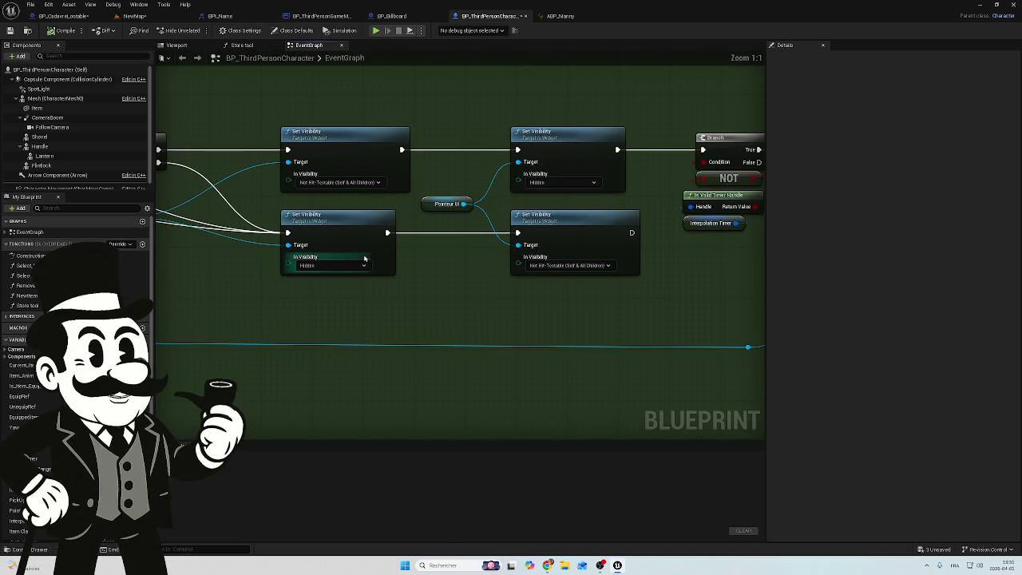
pyautogui.moveTo(575, 327)
pyautogui.mouseDown()
pyautogui.moveTo(479, 314)
pyautogui.moveTo(448, 323)
pyautogui.moveTo(343, 296)
pyautogui.moveTo(493, 359)
pyautogui.moveTo(579, 358)
pyautogui.mouseUp()
pyautogui.scroll(-5, 448, 322)
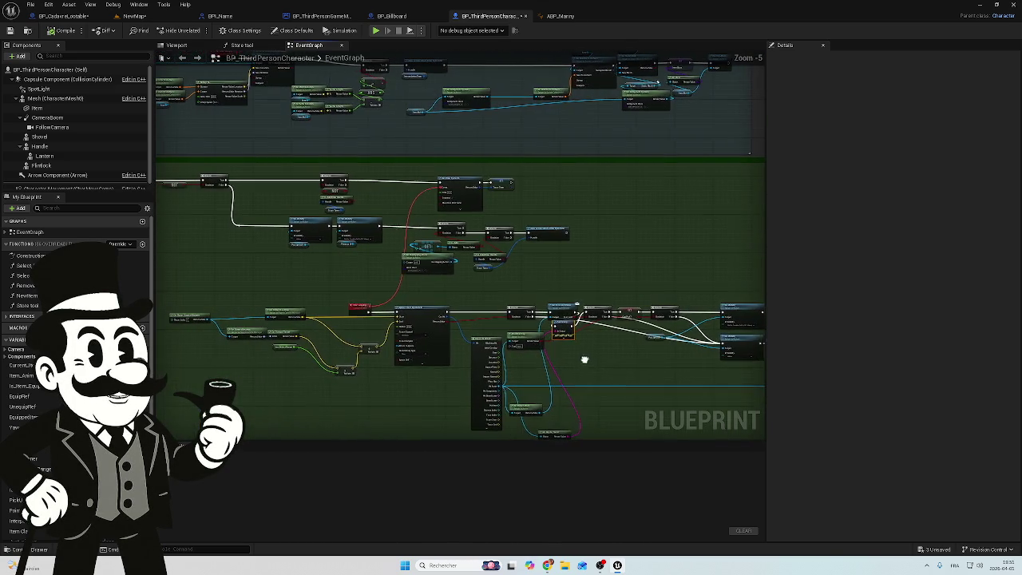
pyautogui.scroll(2, 375, 272)
pyautogui.scroll(1, 358, 286)
pyautogui.moveTo(359, 286)
pyautogui.mouseDown()
pyautogui.moveTo(632, 306)
pyautogui.moveTo(626, 226)
pyautogui.mouseUp()
pyautogui.scroll(-1, 625, 226)
pyautogui.scroll(-2, 418, 167)
pyautogui.moveTo(417, 166)
pyautogui.mouseDown()
pyautogui.moveTo(670, 319)
pyautogui.moveTo(372, 319)
pyautogui.moveTo(477, 331)
pyautogui.mouseUp()
pyautogui.scroll(3, 670, 320)
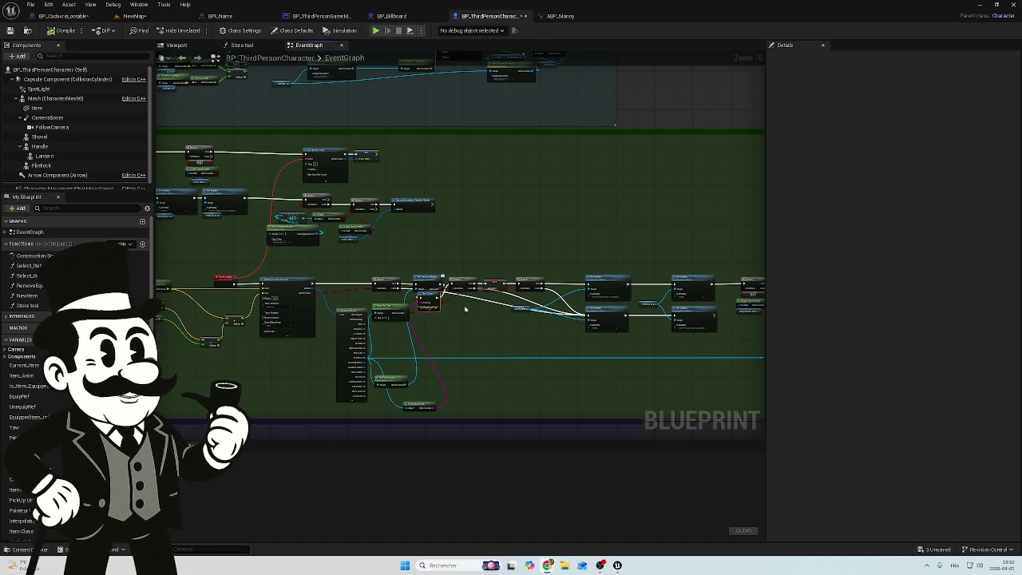
pyautogui.click(63, 16)
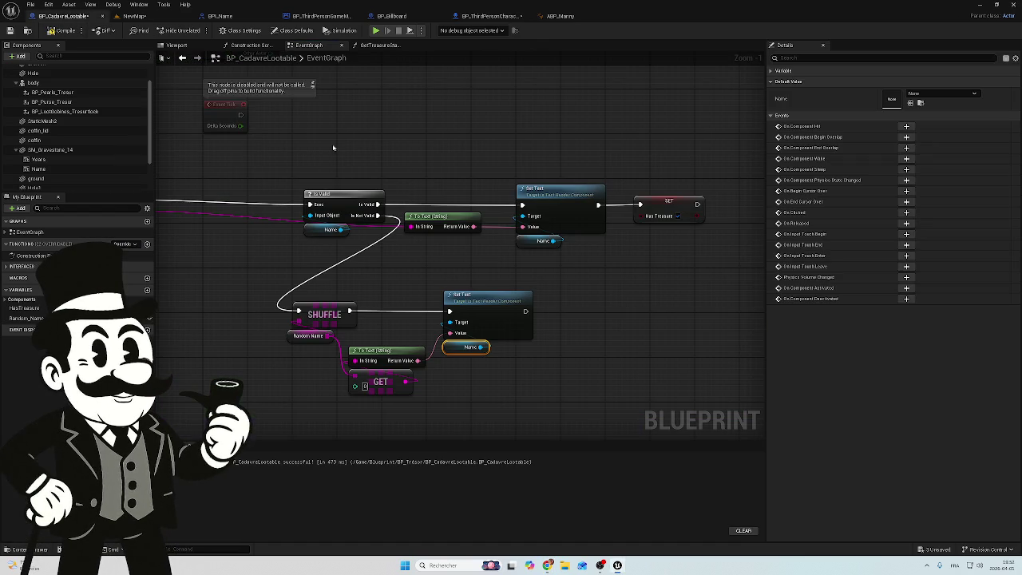
pyautogui.scroll(1, 531, 314)
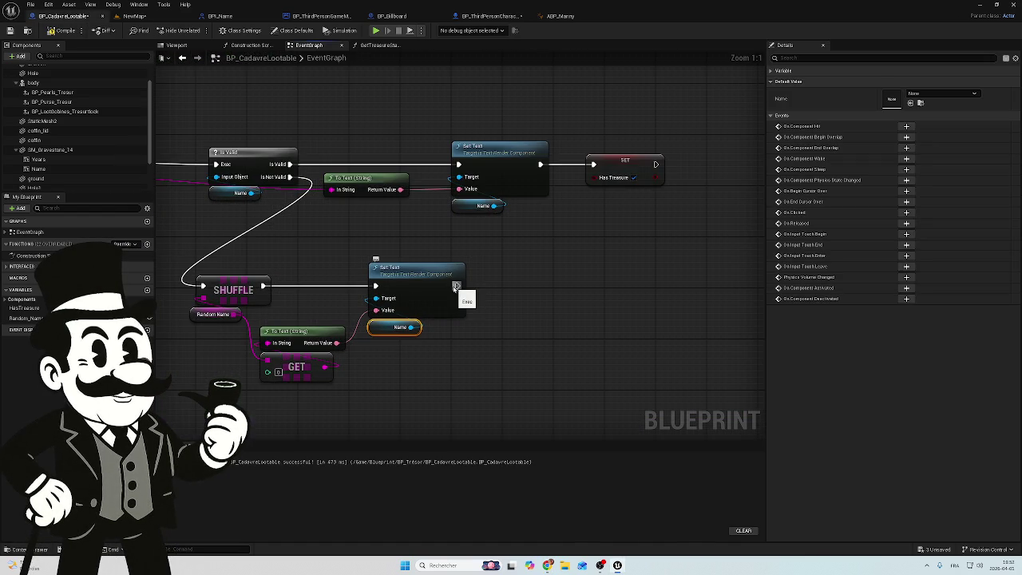
# - Add a Destroy Component node right after the lower Set Text node
pyautogui.moveTo(455, 286); pyautogui.dragTo(532, 289)
pyautogui.write('dest')
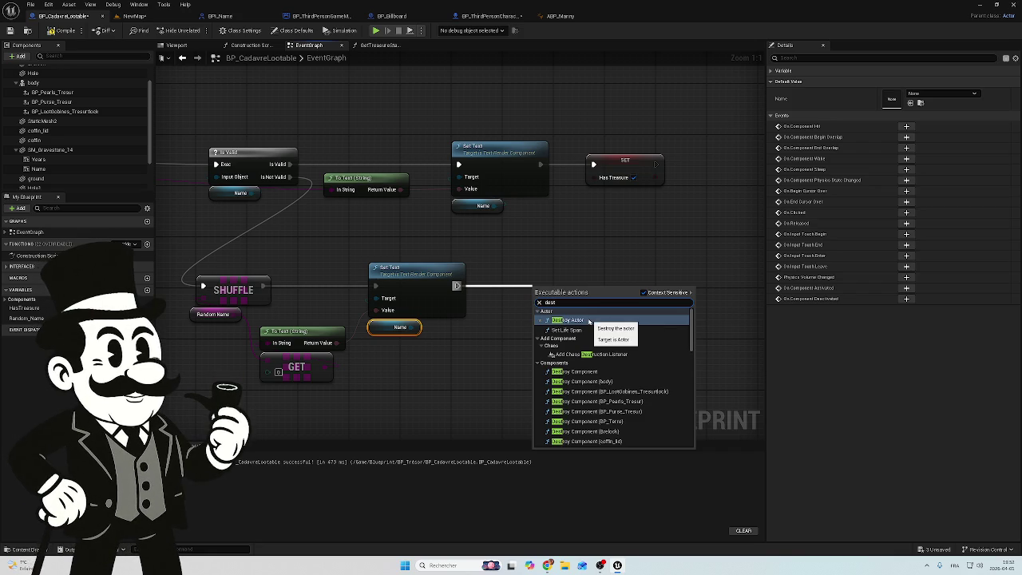
pyautogui.write('ro')
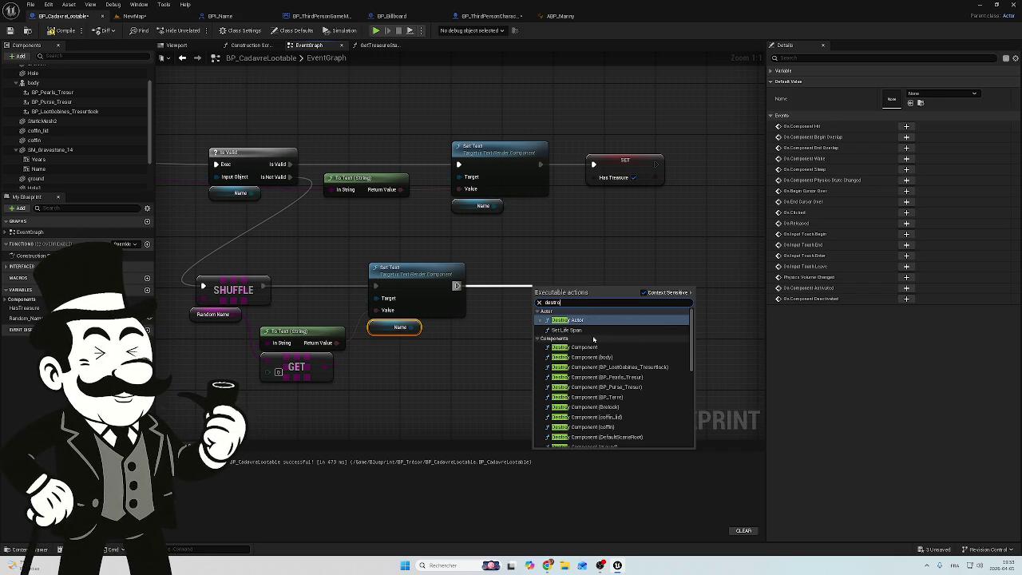
pyautogui.write('y c')
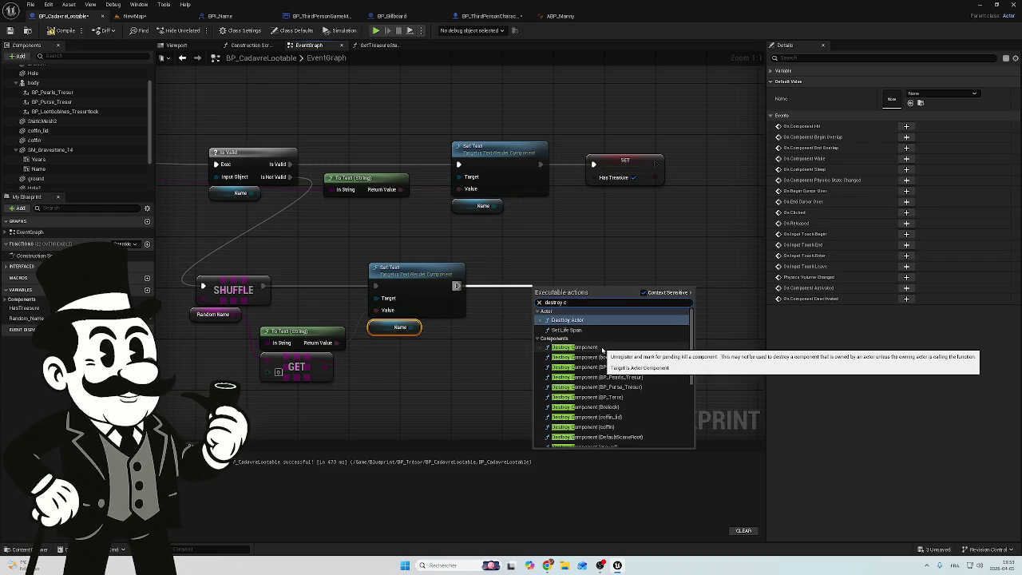
pyautogui.click(602, 349)
pyautogui.moveTo(573, 292); pyautogui.dragTo(594, 274)
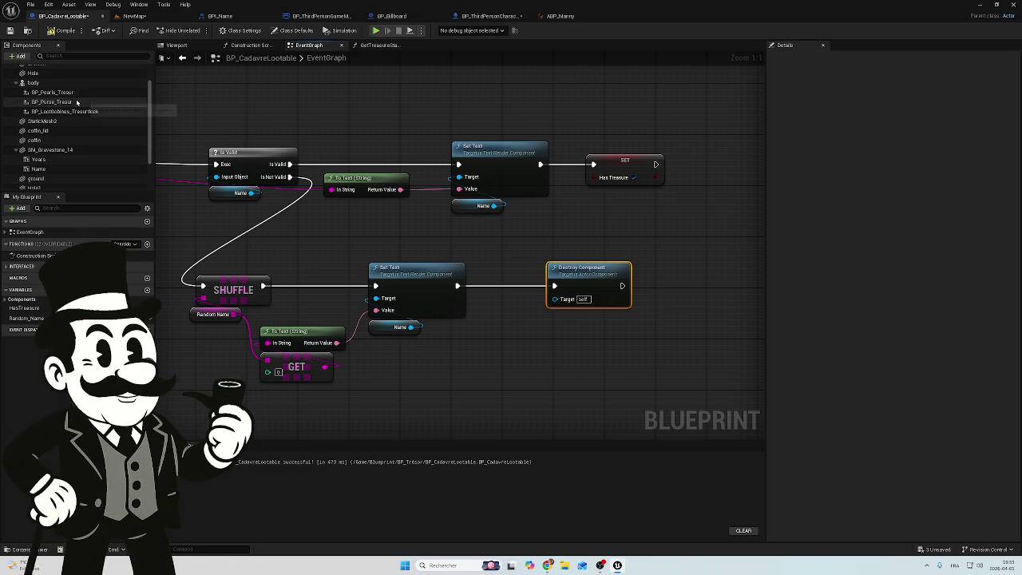
# - Connect a BP_Pearls_Tresur reference to the Destroy Component's Target
pyautogui.moveTo(63, 94)
pyautogui.mouseDown()
pyautogui.moveTo(359, 327)
pyautogui.moveTo(543, 369)
pyautogui.moveTo(528, 344)
pyautogui.moveTo(570, 295)
pyautogui.moveTo(553, 302)
pyautogui.mouseUp()
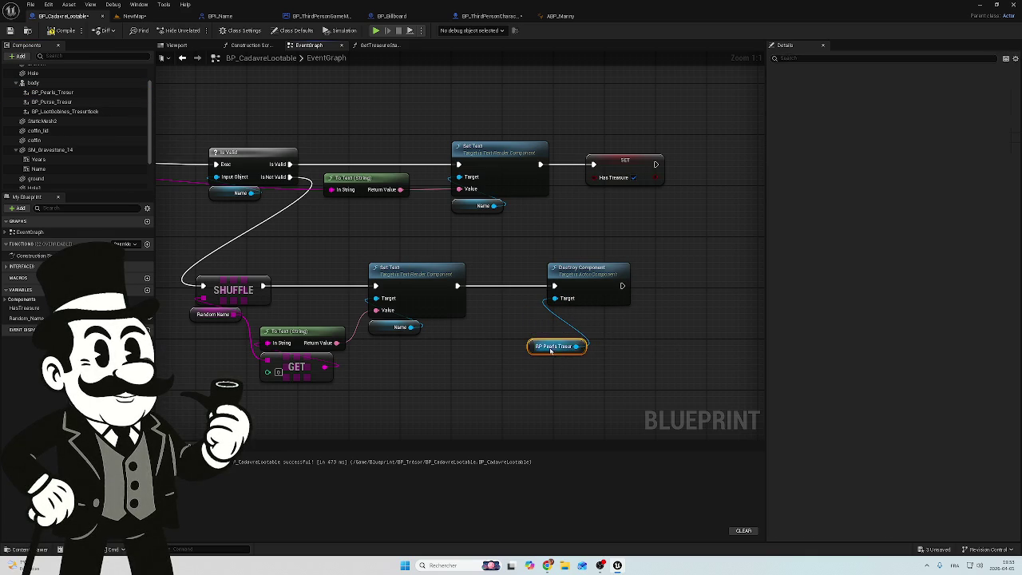
pyautogui.moveTo(557, 347); pyautogui.dragTo(577, 315)
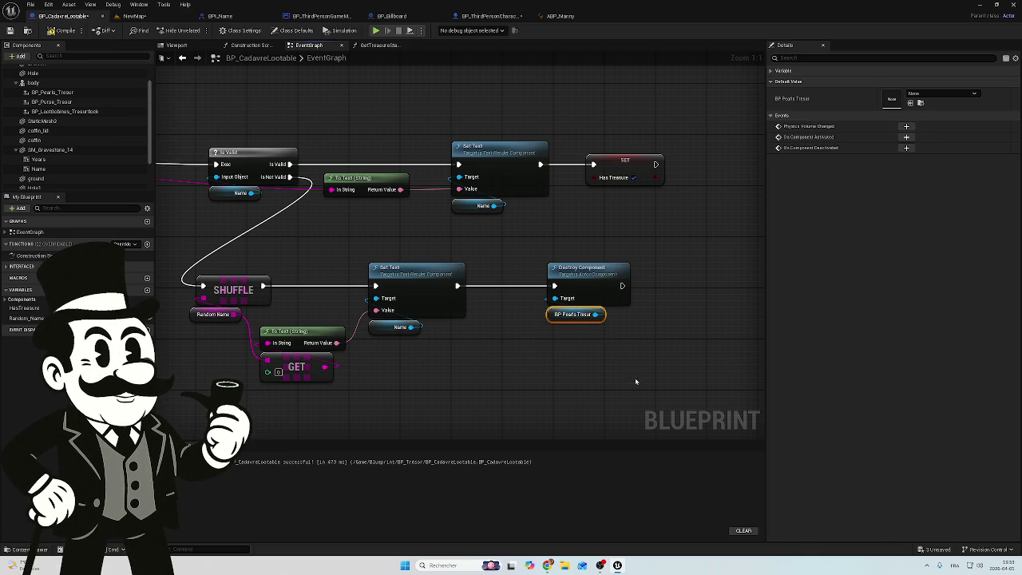
pyautogui.moveTo(577, 354); pyautogui.dragTo(560, 354)
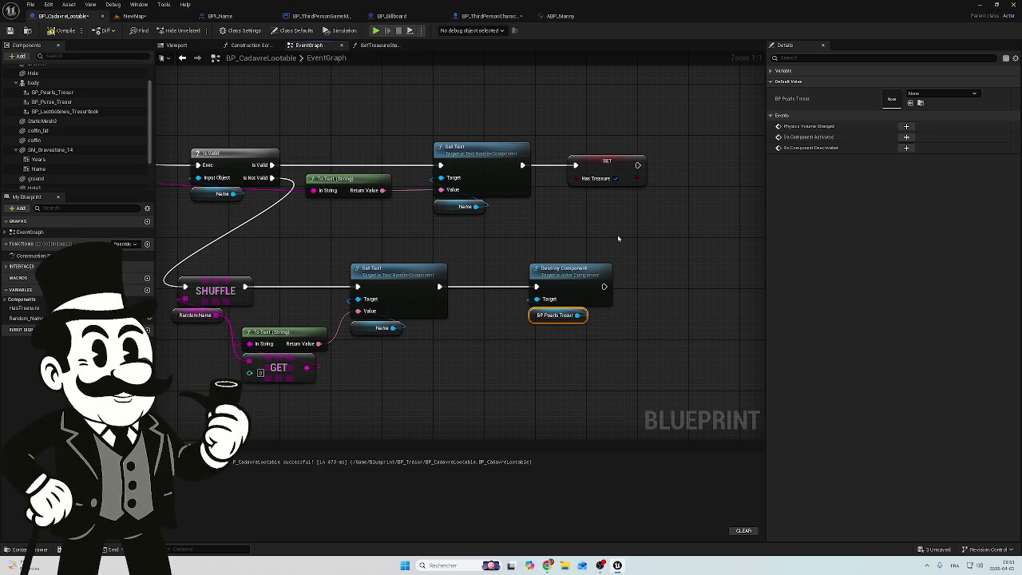
pyautogui.moveTo(603, 236); pyautogui.dragTo(555, 321)
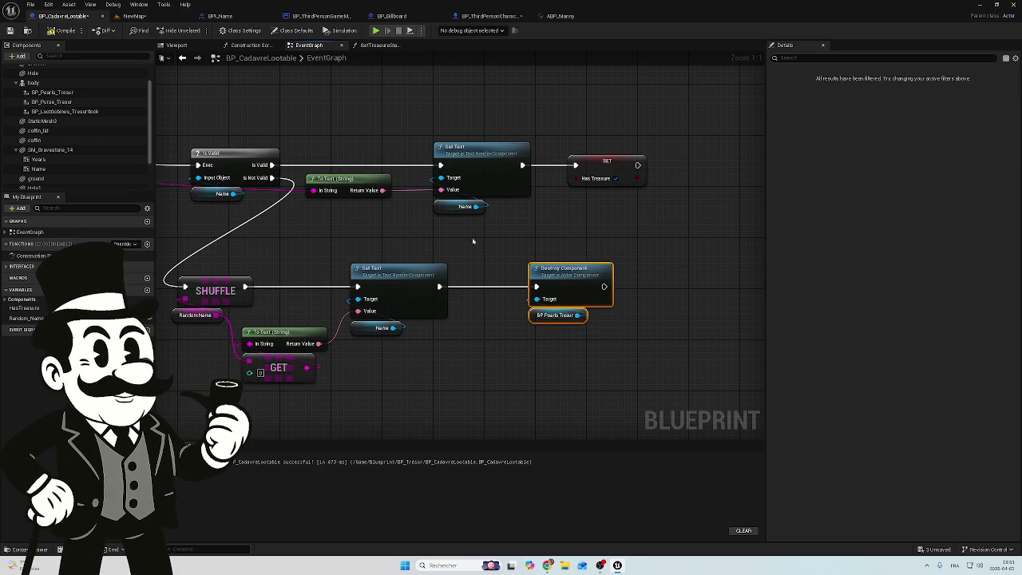
pyautogui.click(527, 238)
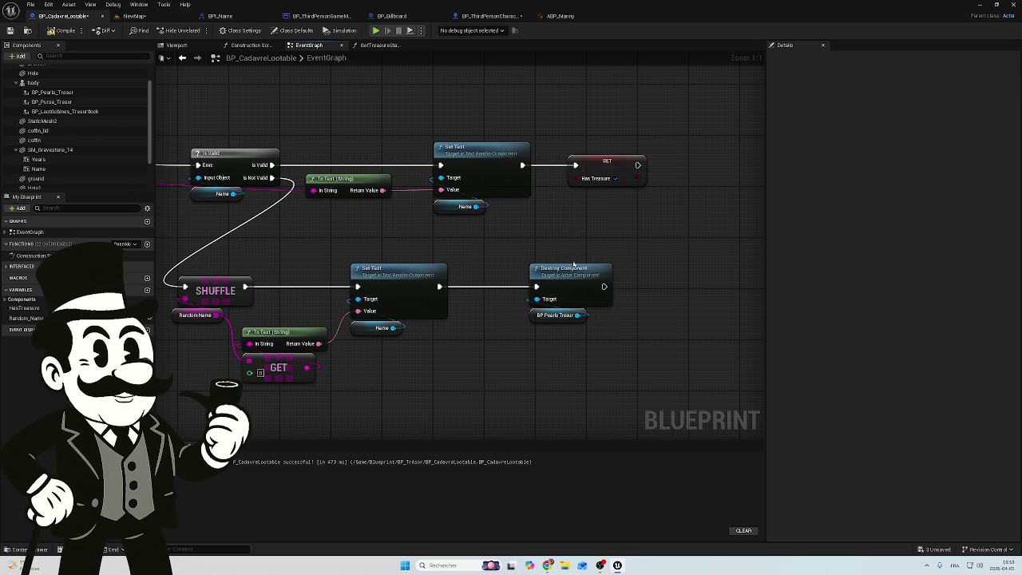
# - Begin adding another node after Destroy Component by searching 'destr'
pyautogui.moveTo(607, 244); pyautogui.dragTo(455, 228)
pyautogui.moveTo(451, 269); pyautogui.dragTo(508, 273)
pyautogui.write('destr')
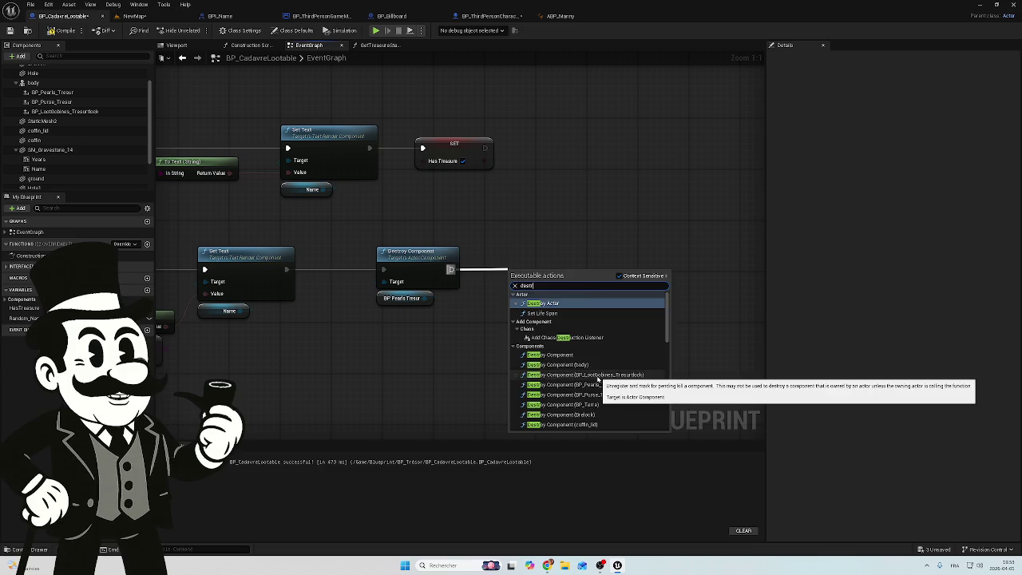
# - Add a second Destroy Component after the first and place its treasure reference below it
pyautogui.click(597, 377)
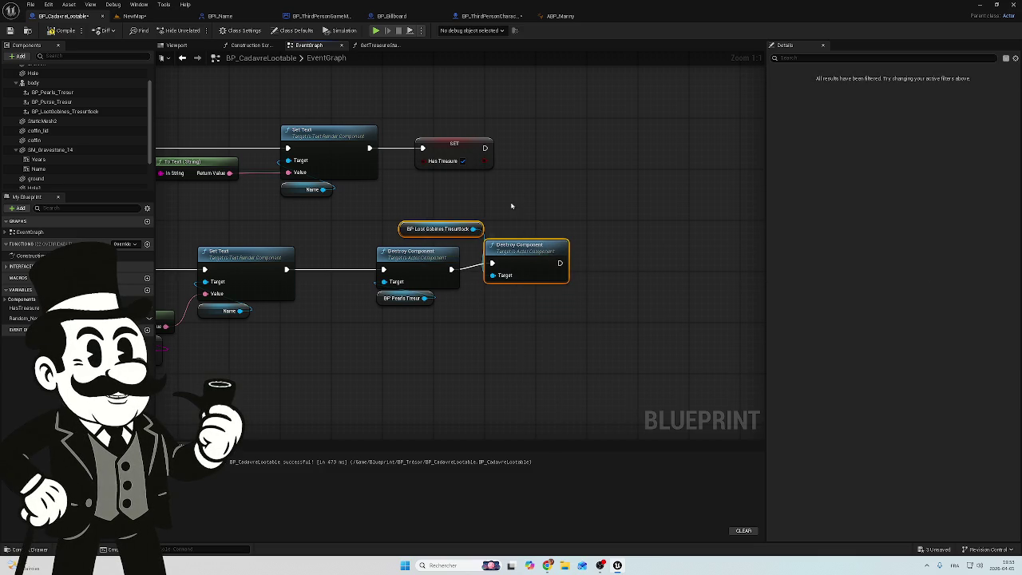
pyautogui.click(445, 227)
pyautogui.moveTo(445, 227)
pyautogui.mouseDown()
pyautogui.moveTo(505, 307)
pyautogui.moveTo(511, 295)
pyautogui.mouseUp()
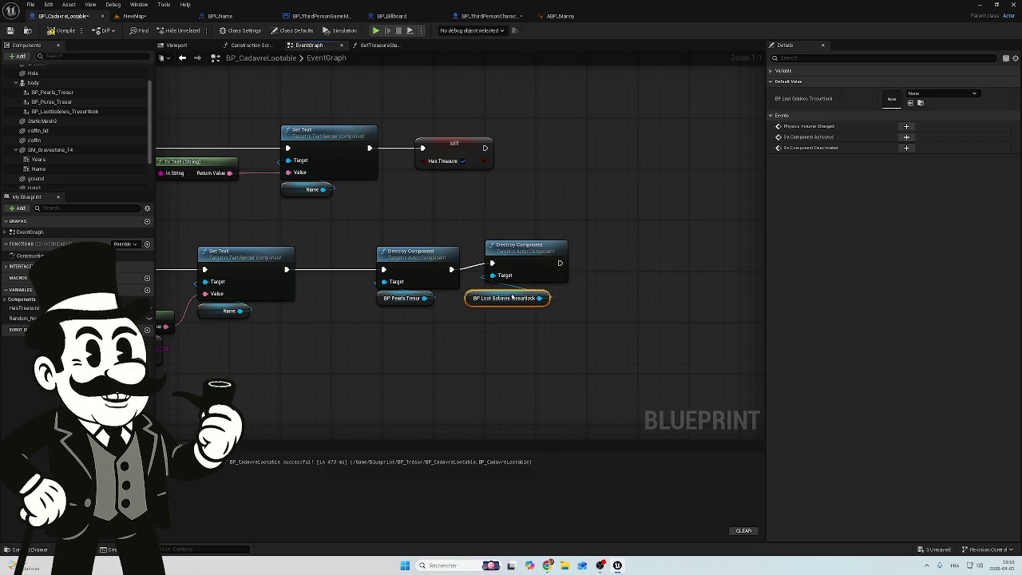
pyautogui.click(540, 245)
pyautogui.moveTo(540, 245); pyautogui.dragTo(539, 252)
# - Tidy the loot getter and pull a new wire from the second destroy node's exec output
pyautogui.click(504, 319)
pyautogui.click(506, 299)
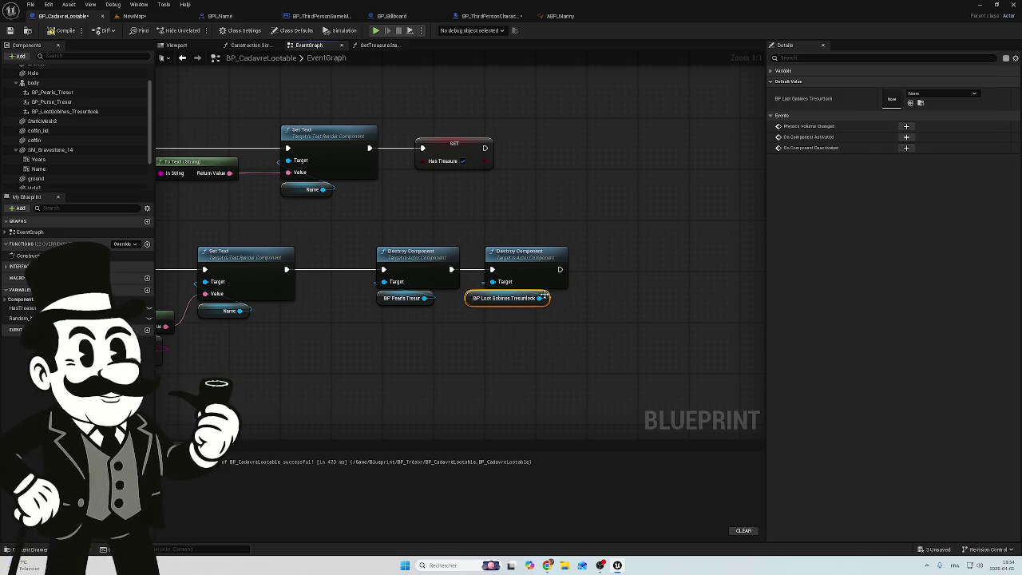
pyautogui.moveTo(518, 297); pyautogui.dragTo(531, 297)
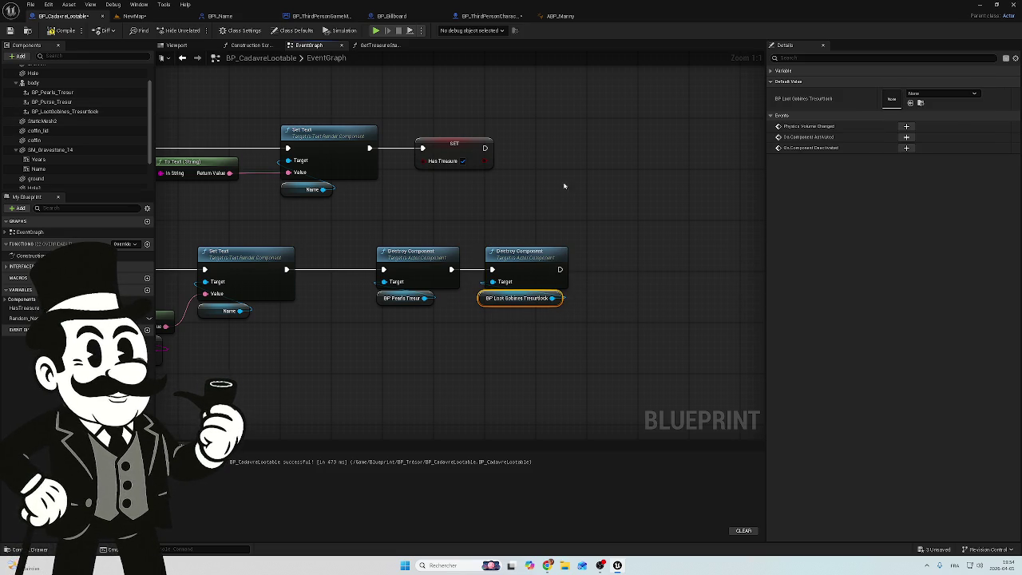
pyautogui.click(560, 210)
pyautogui.moveTo(578, 210); pyautogui.dragTo(437, 214)
pyautogui.moveTo(421, 272); pyautogui.dragTo(471, 274)
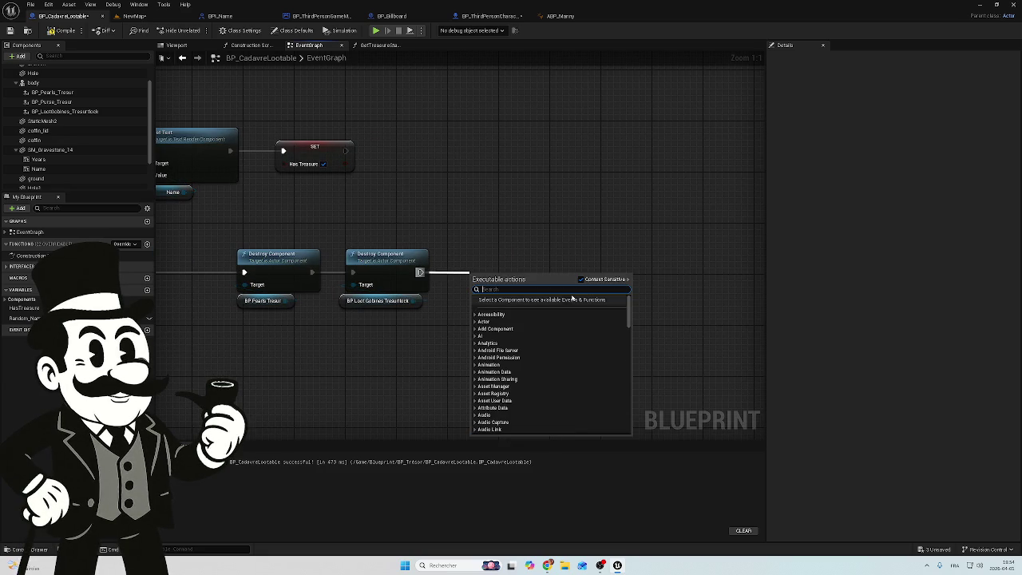
# - Add a third Destroy Component for BP_Purse_Tresur, straighten it, and set its getter beneath it
pyautogui.write('destr')
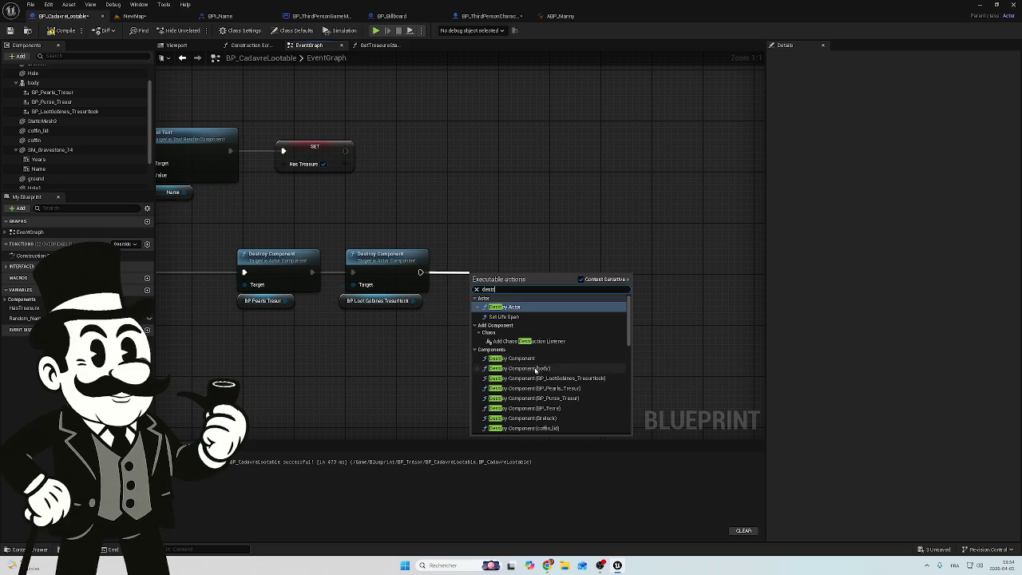
pyautogui.click(566, 398)
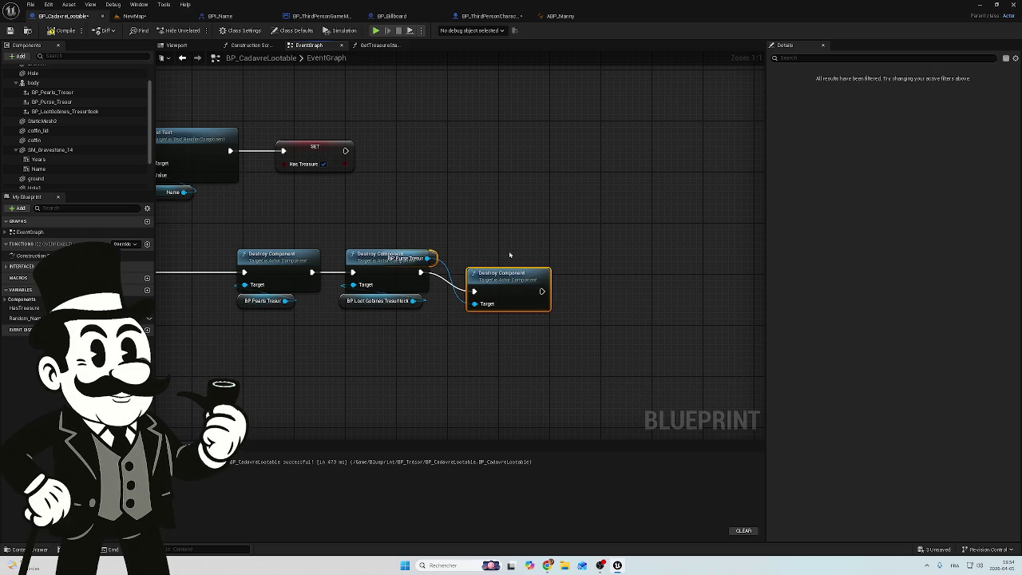
pyautogui.press('q')
pyautogui.click(430, 214)
pyautogui.click(409, 239)
pyautogui.moveTo(409, 239)
pyautogui.mouseDown()
pyautogui.moveTo(495, 320)
pyautogui.moveTo(495, 310)
pyautogui.mouseUp()
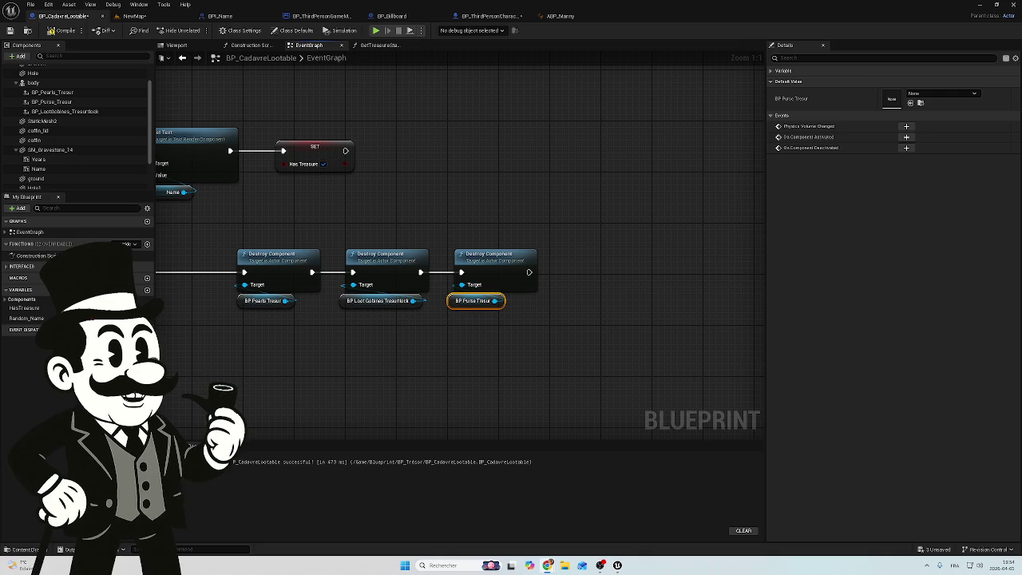
pyautogui.click(468, 339)
pyautogui.click(475, 302)
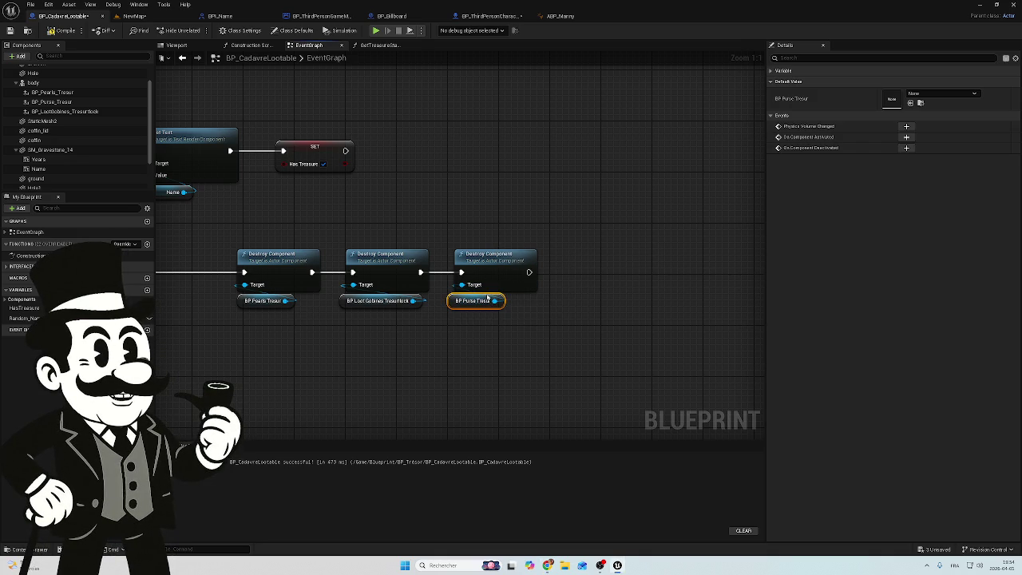
pyautogui.moveTo(486, 301); pyautogui.dragTo(495, 300)
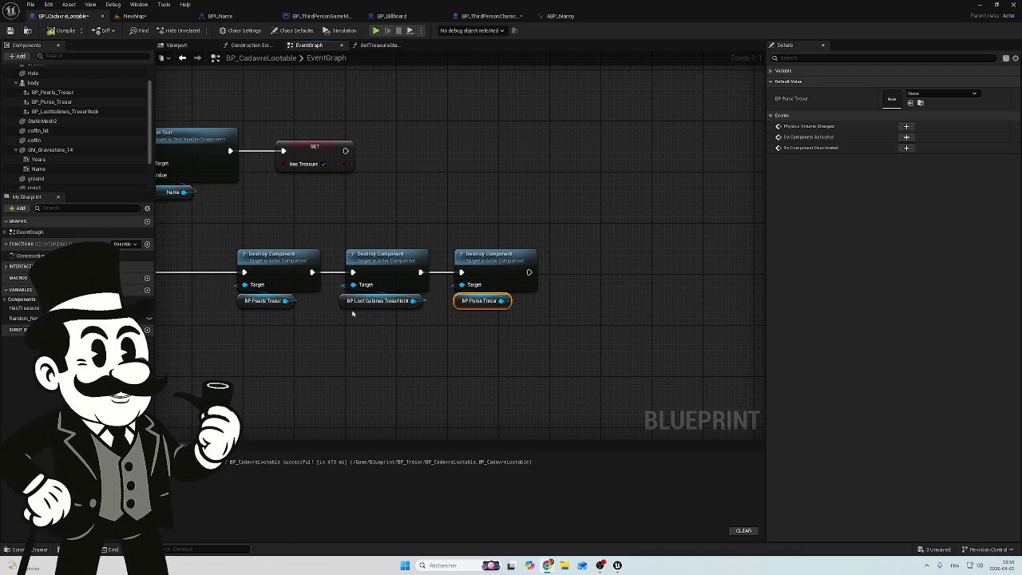
pyautogui.moveTo(303, 344)
pyautogui.mouseDown()
pyautogui.moveTo(501, 344)
pyautogui.moveTo(523, 318)
pyautogui.mouseUp()
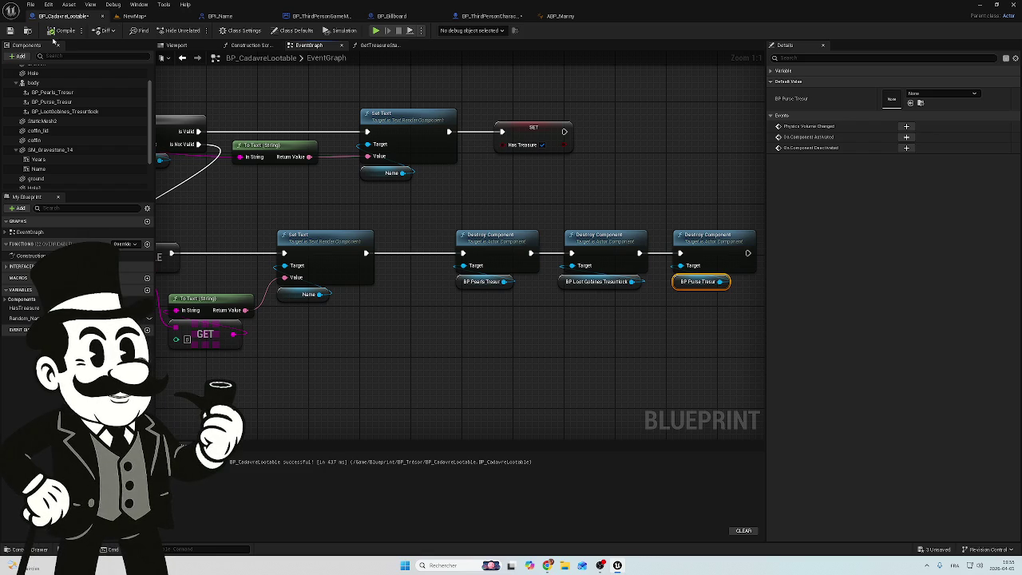
# - Save BP_CadavreLootable, move the NewMap tab to first position, and save all unsaved assets
pyautogui.click(12, 31)
pyautogui.click(134, 16)
pyautogui.moveTo(149, 16); pyautogui.dragTo(80, 18)
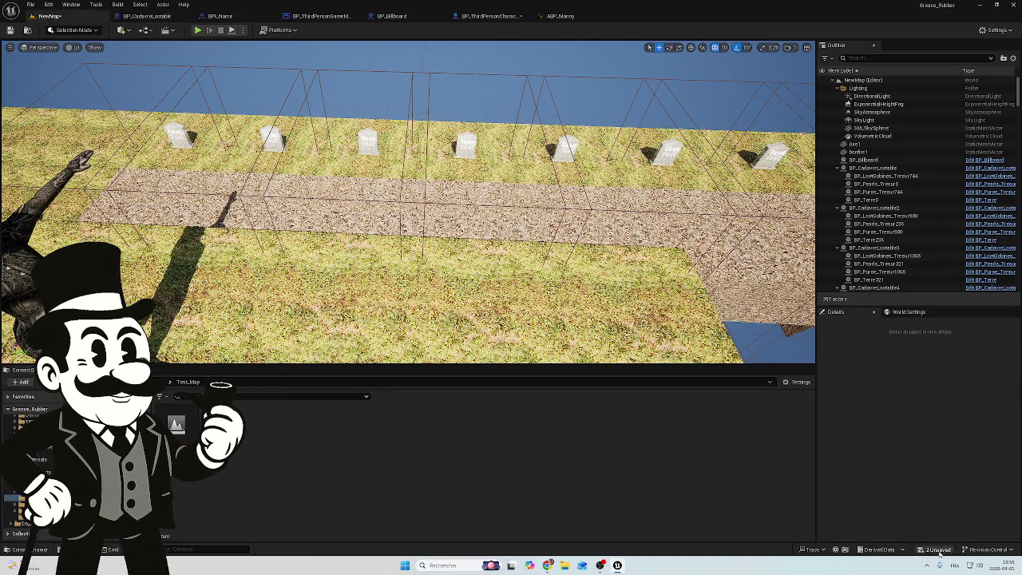
pyautogui.click(936, 549)
pyautogui.click(573, 373)
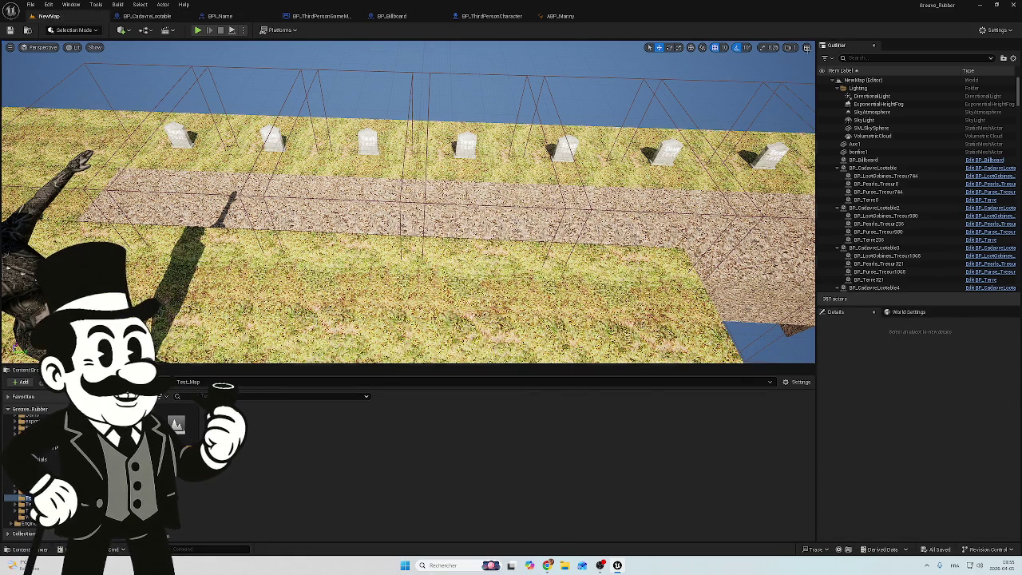
pyautogui.click(198, 30)
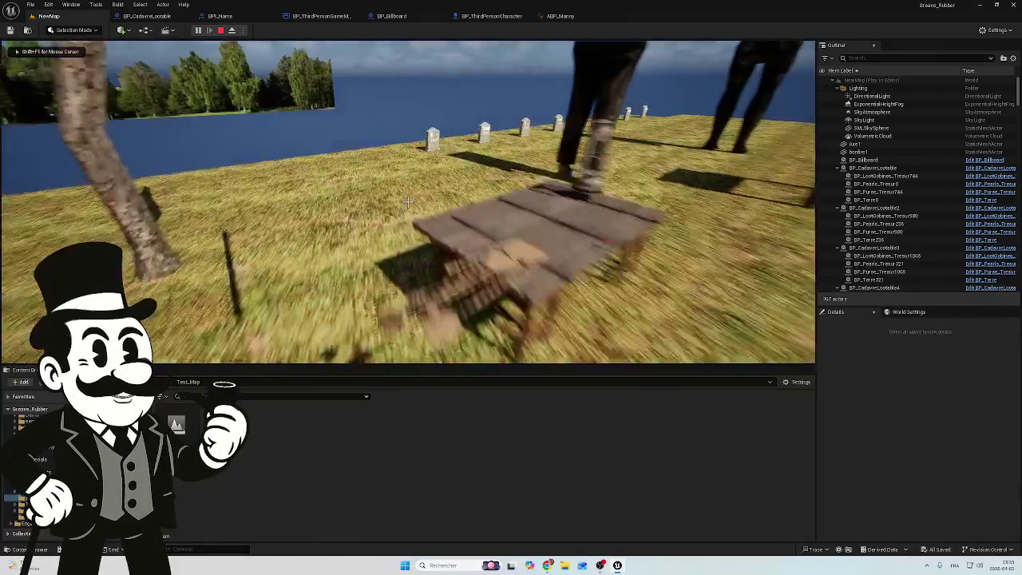
pyautogui.press('w')
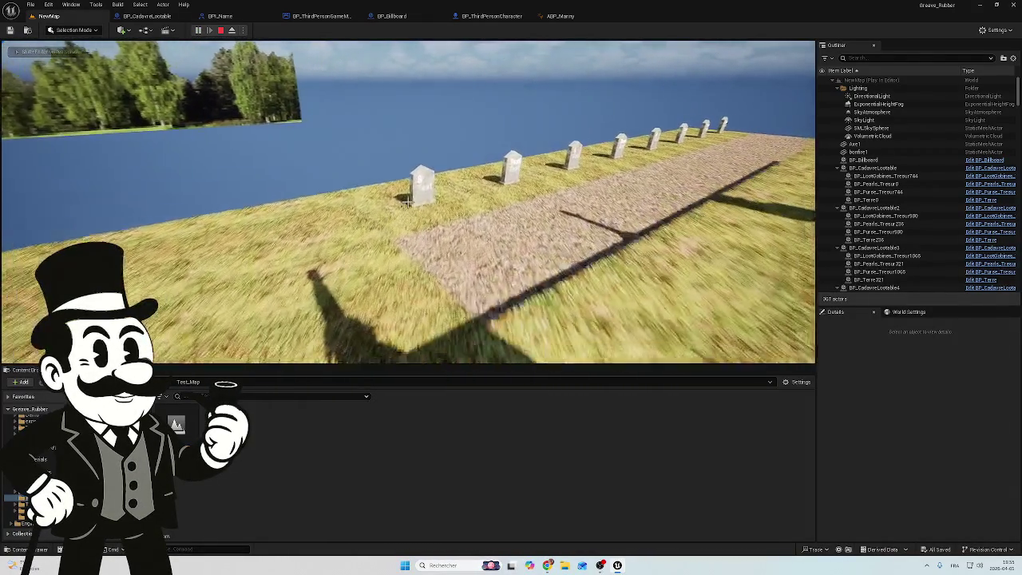
pyautogui.press('w')
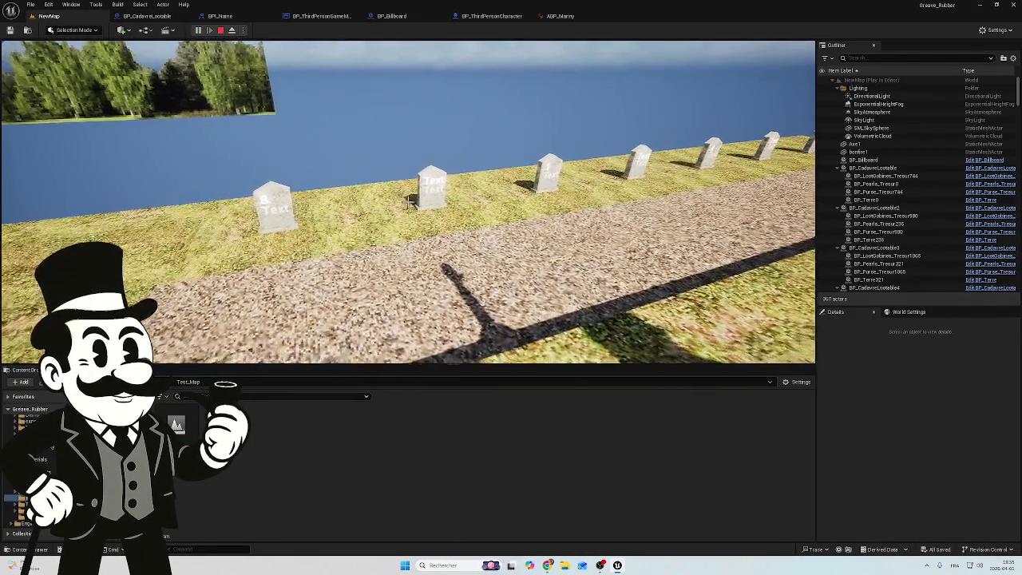
pyautogui.press('w')
pyautogui.press('w')
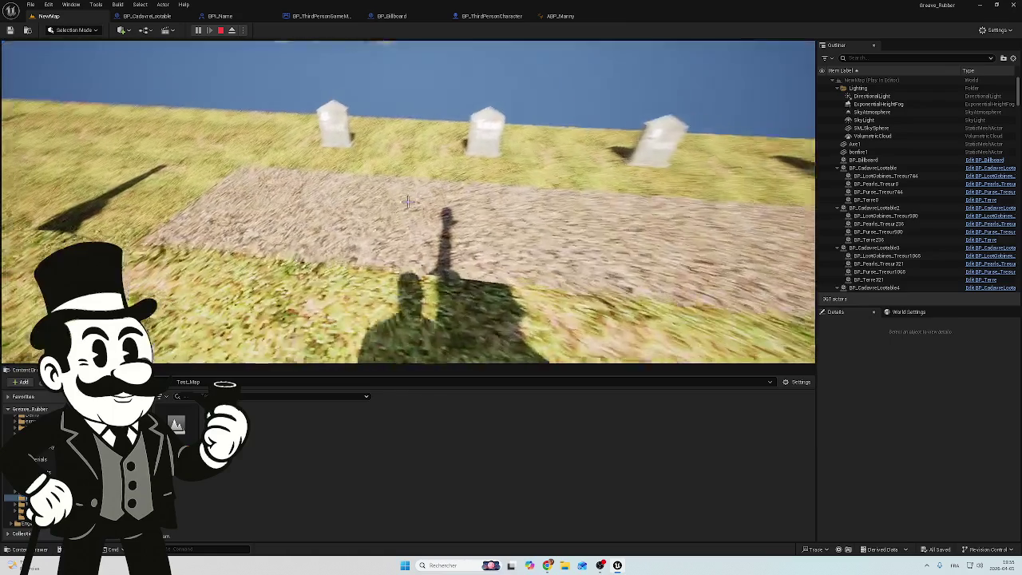
pyautogui.press('w')
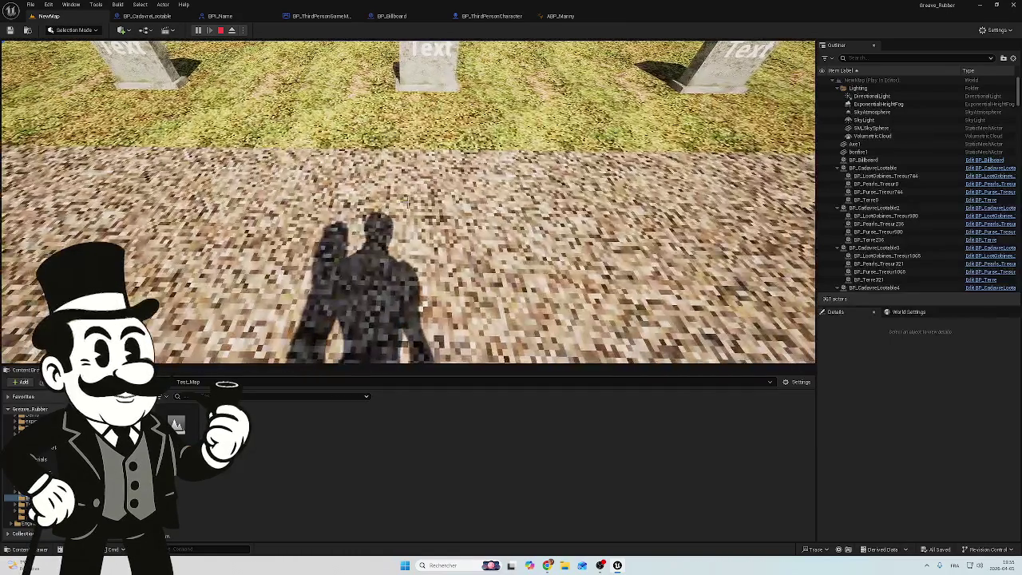
pyautogui.press('s')
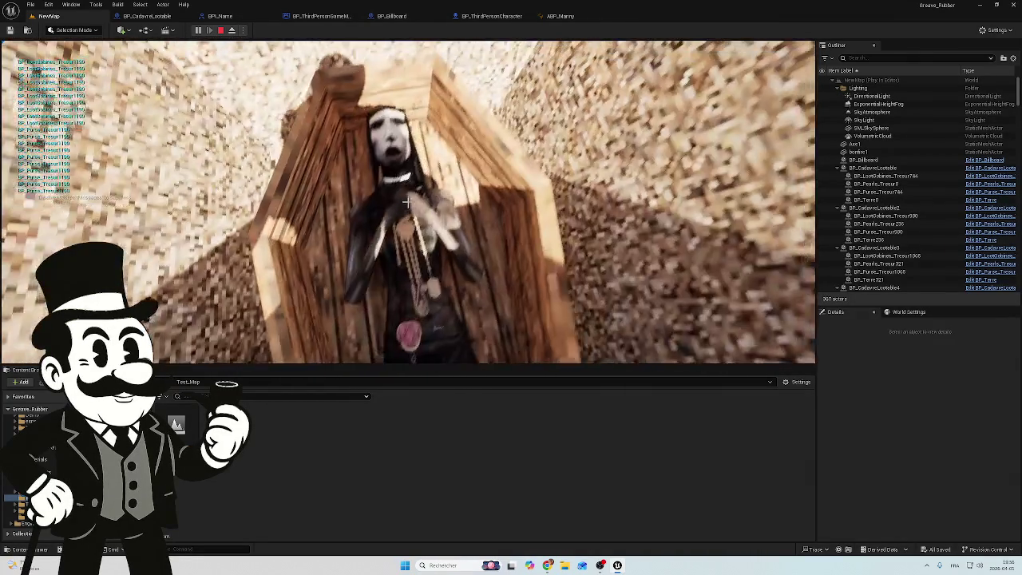
pyautogui.press('Escape')
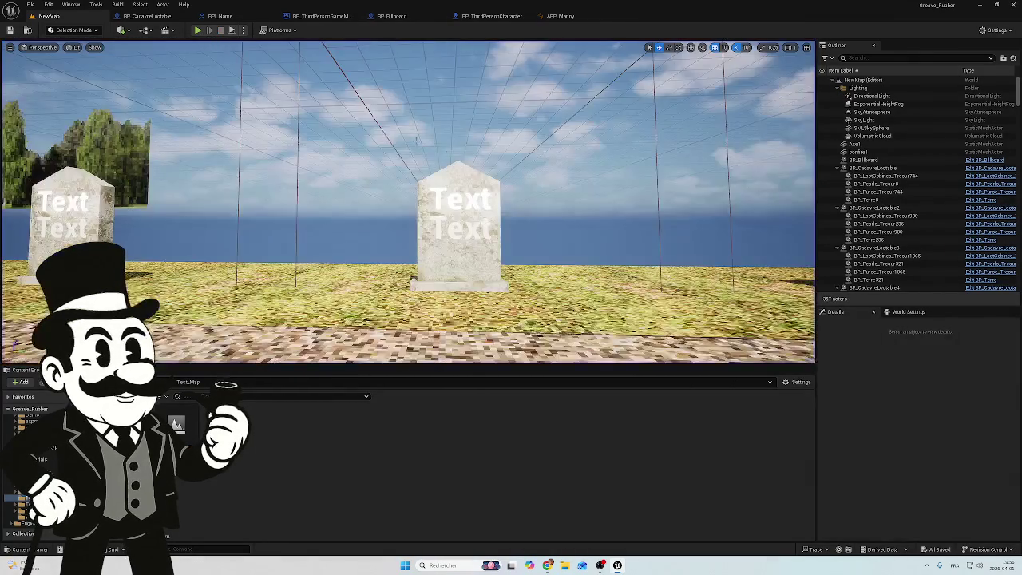
# - Return to BP_CadavreLootable and move Event ForceNomCadavre right toward Is Valid
pyautogui.click(147, 16)
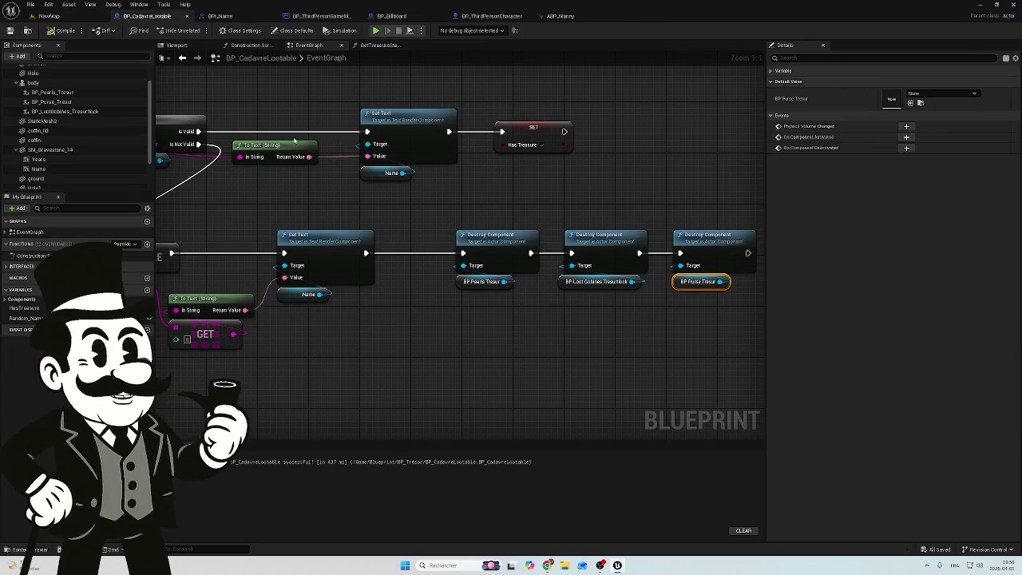
pyautogui.moveTo(429, 327)
pyautogui.mouseDown()
pyautogui.moveTo(532, 324)
pyautogui.moveTo(657, 378)
pyautogui.moveTo(814, 383)
pyautogui.mouseUp()
pyautogui.click(214, 176)
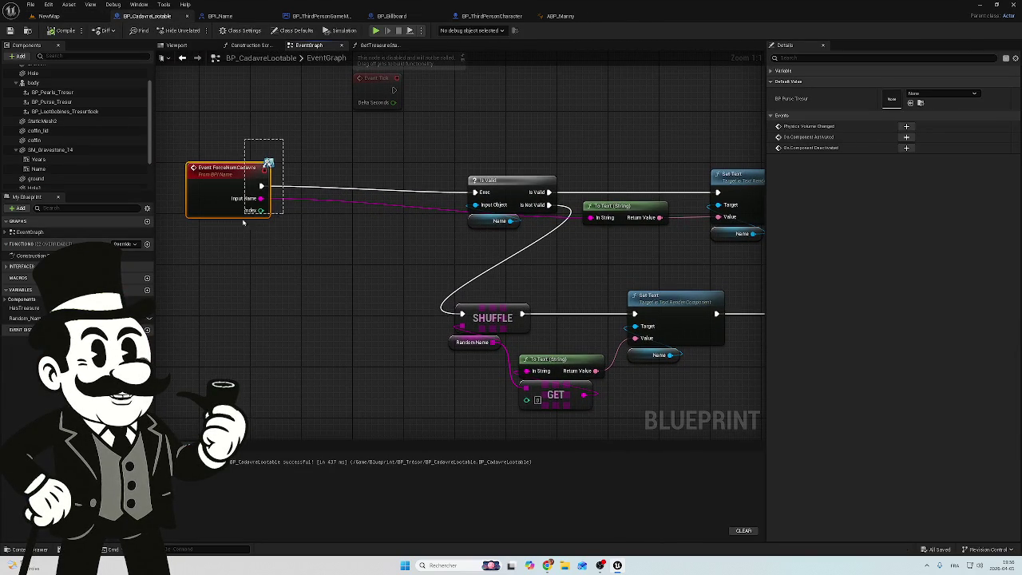
pyautogui.moveTo(214, 176); pyautogui.dragTo(278, 182)
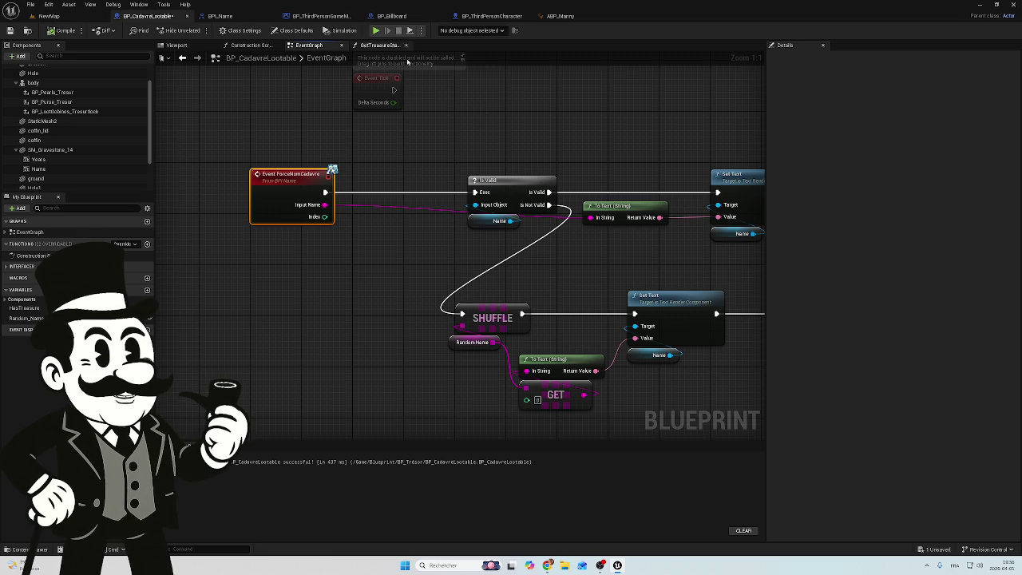
# - Look over the destroy chain and Event Tick, then drag a wire from Input Name
pyautogui.moveTo(430, 118); pyautogui.dragTo(318, 129)
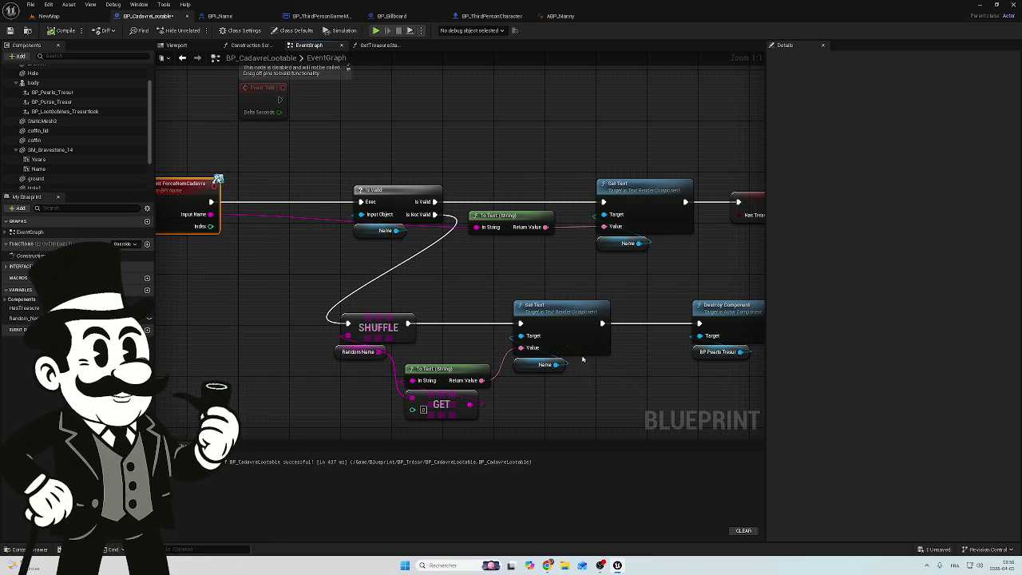
pyautogui.moveTo(640, 285)
pyautogui.mouseDown()
pyautogui.moveTo(544, 274)
pyautogui.moveTo(494, 299)
pyautogui.mouseUp()
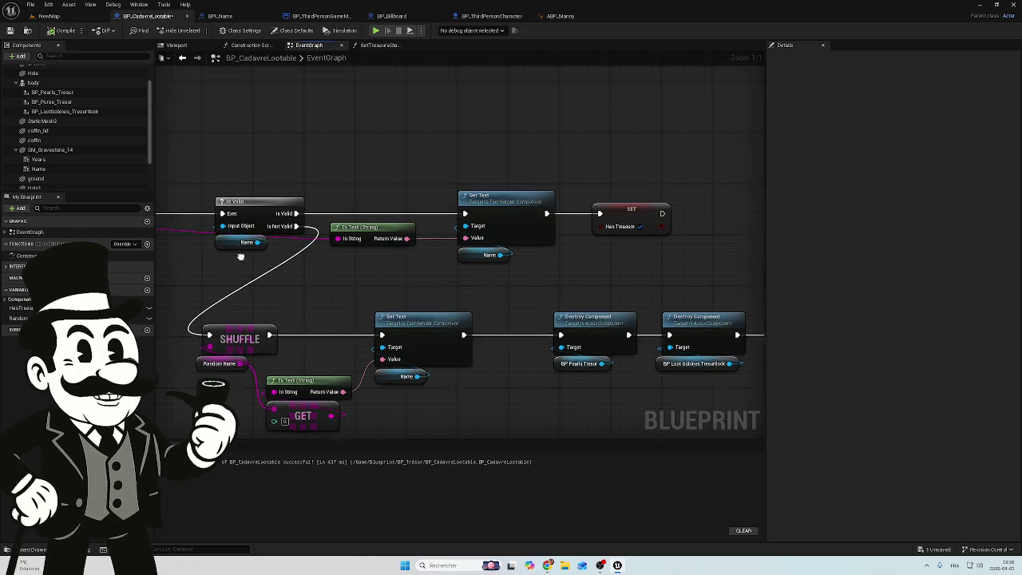
pyautogui.moveTo(240, 260); pyautogui.dragTo(377, 305)
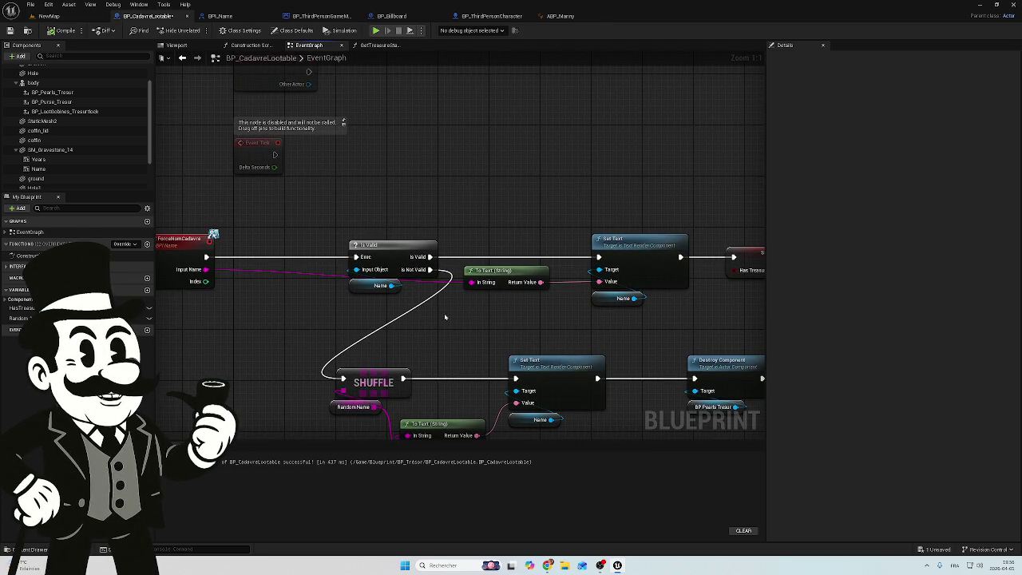
pyautogui.moveTo(384, 306)
pyautogui.mouseDown()
pyautogui.moveTo(360, 305)
pyautogui.moveTo(600, 332)
pyautogui.moveTo(563, 345)
pyautogui.mouseUp()
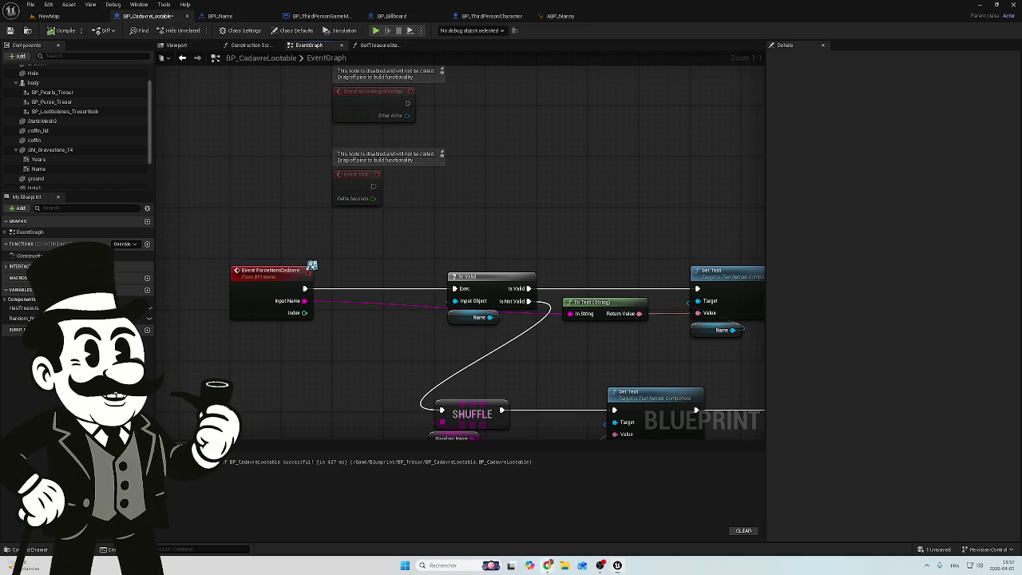
pyautogui.moveTo(547, 565)
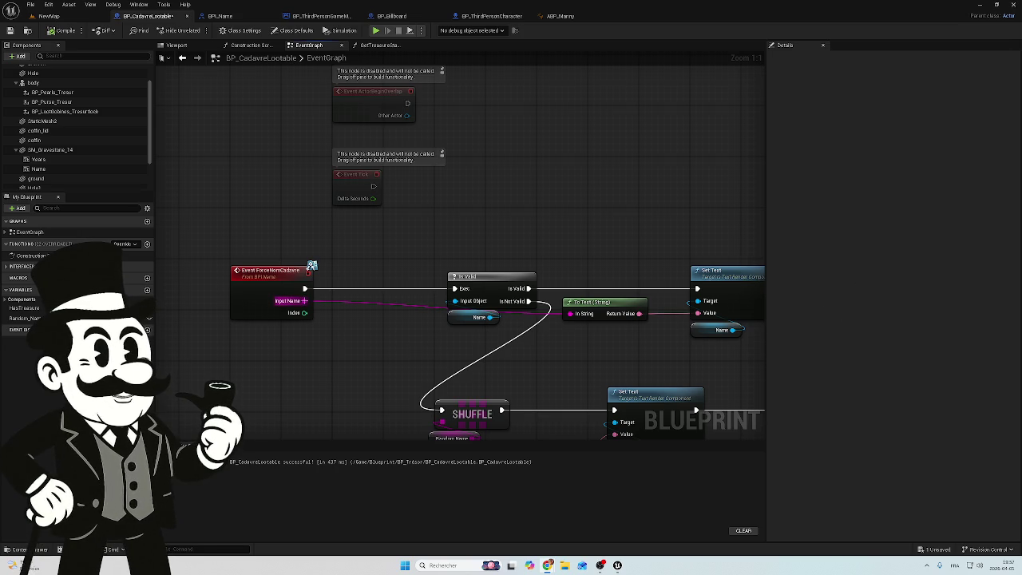
pyautogui.moveTo(304, 300)
pyautogui.mouseDown()
pyautogui.moveTo(364, 341)
pyautogui.moveTo(342, 337)
pyautogui.mouseUp()
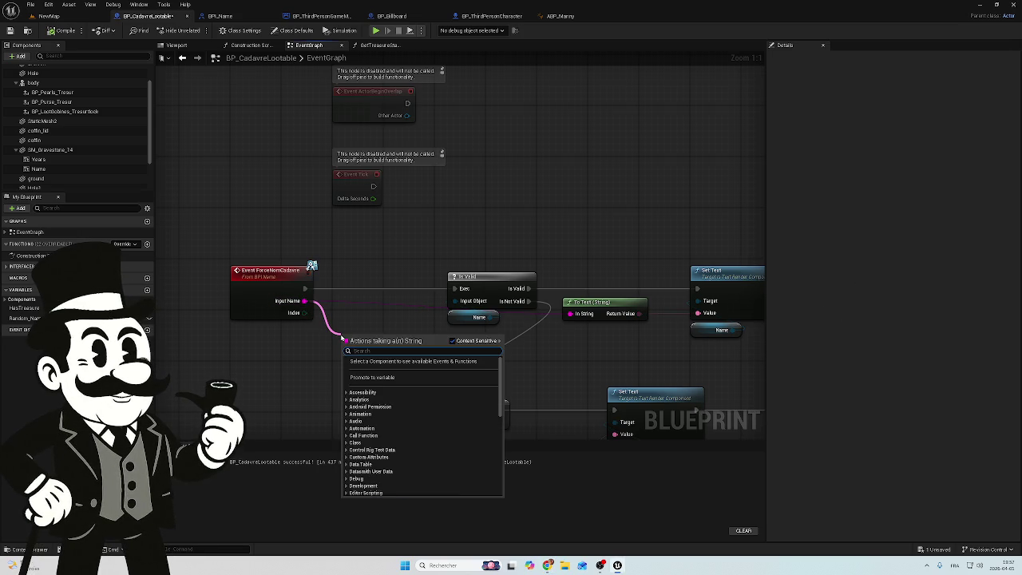
# - Add a not-equal node below the event, try wiring Input Name, and delete the old != node
pyautogui.write('no')
pyautogui.scroll(2, 422, 424)
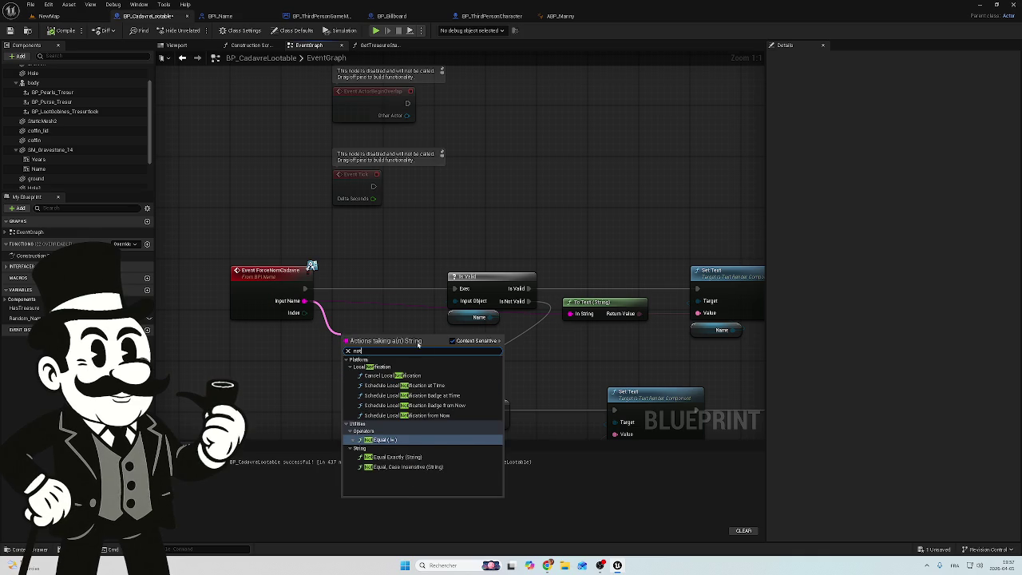
pyautogui.press('Escape')
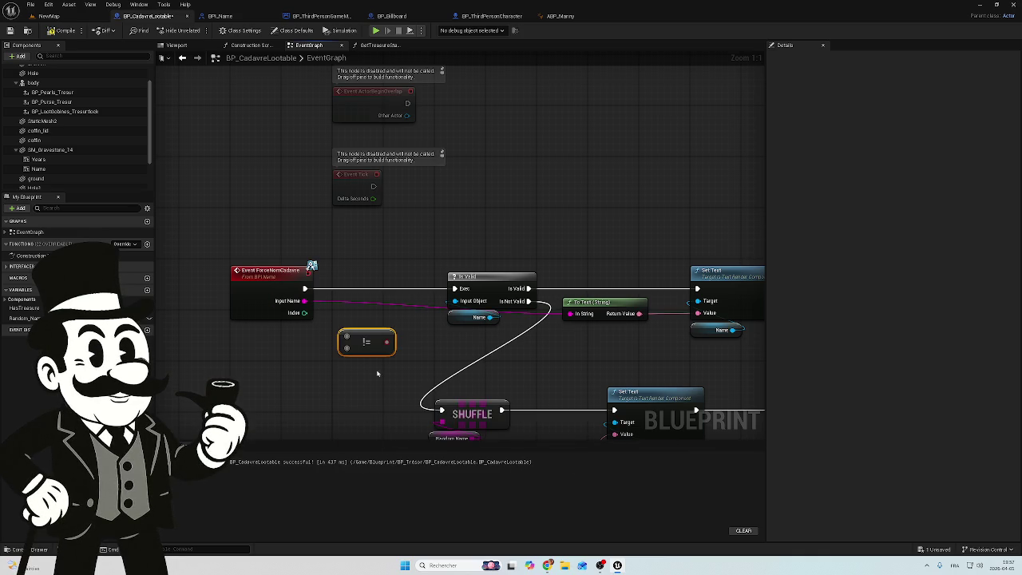
pyautogui.moveTo(374, 337); pyautogui.dragTo(381, 323)
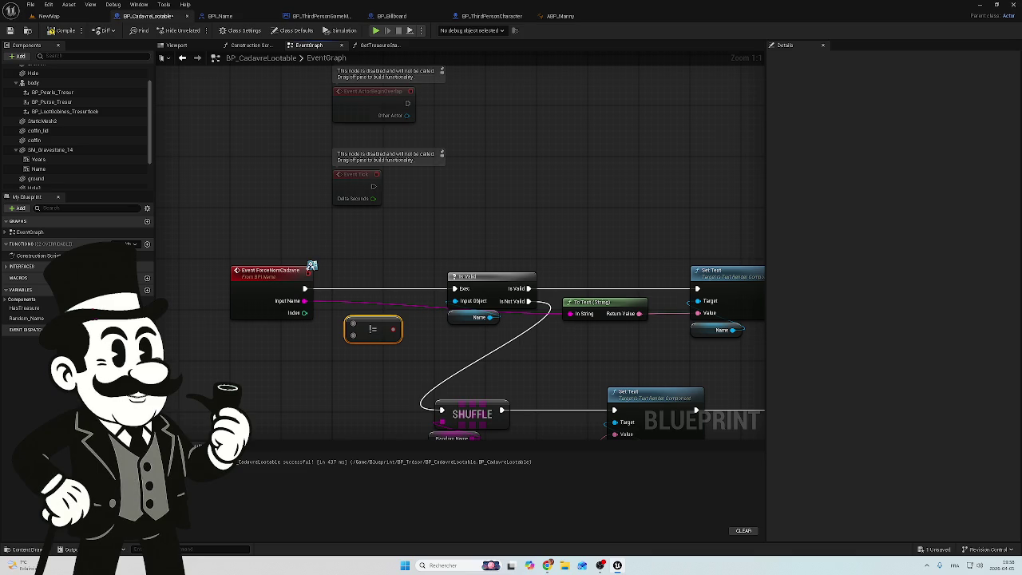
pyautogui.moveTo(304, 300); pyautogui.dragTo(351, 326)
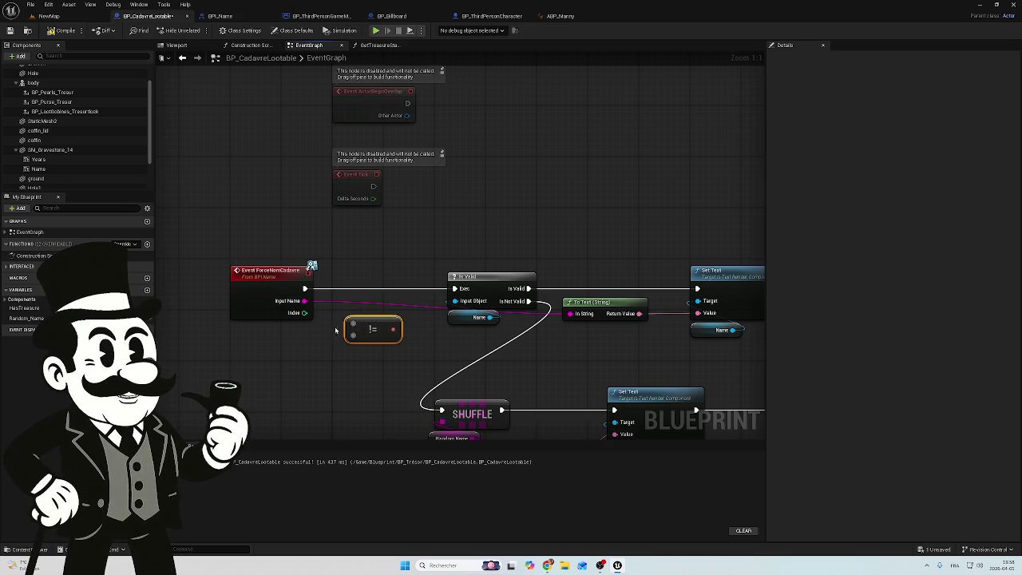
pyautogui.moveTo(305, 300)
pyautogui.mouseDown()
pyautogui.moveTo(342, 322)
pyautogui.moveTo(360, 317)
pyautogui.mouseUp()
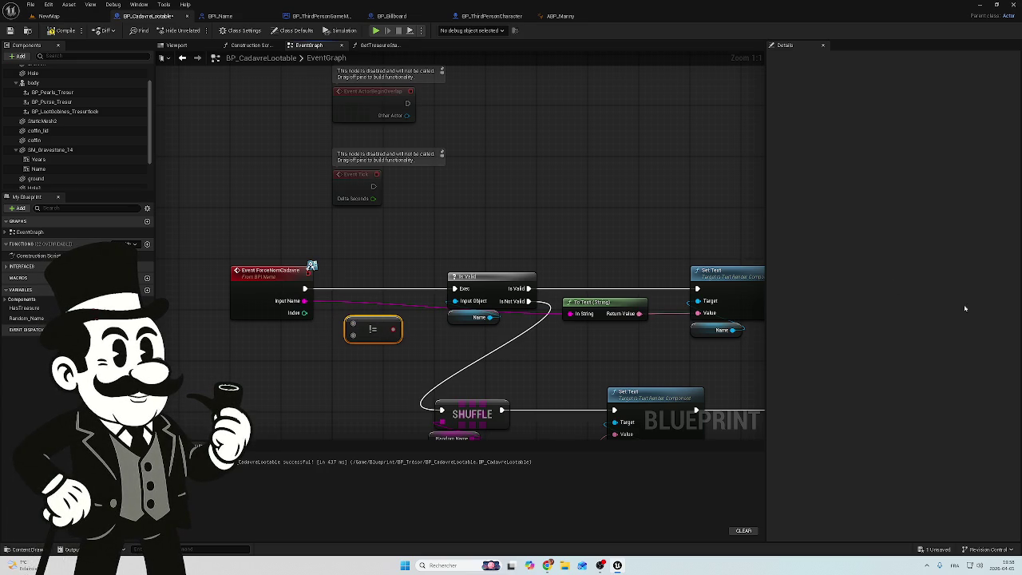
pyautogui.press('Delete')
# - Remove an accidental Do N node and add Not Equal Exactly (String) fed by Input Name
pyautogui.moveTo(304, 300)
pyautogui.mouseDown()
pyautogui.moveTo(365, 347)
pyautogui.moveTo(352, 342)
pyautogui.mouseUp()
pyautogui.press('n')
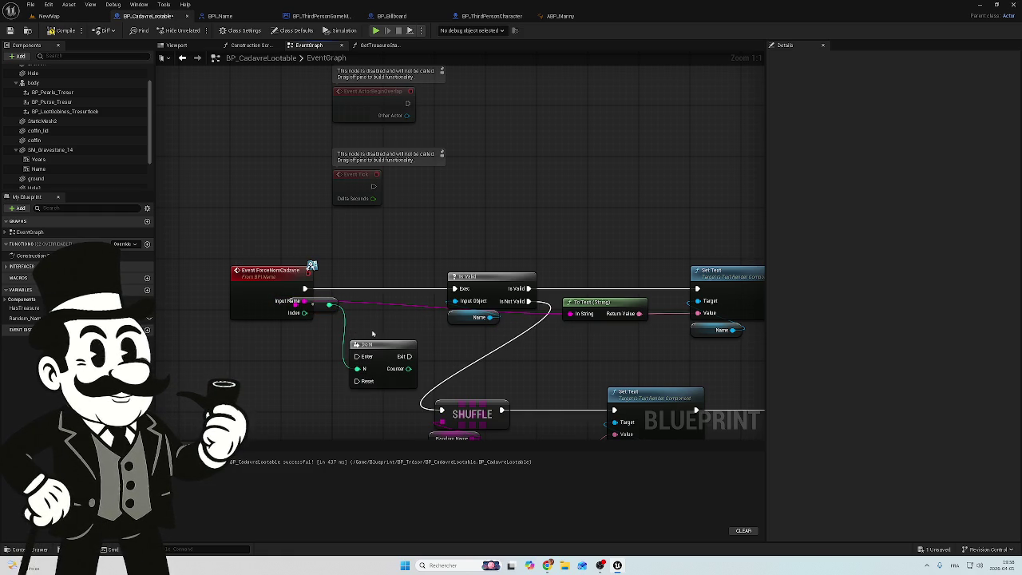
pyautogui.hotkey('ctrl', 'z')
pyautogui.click(386, 377)
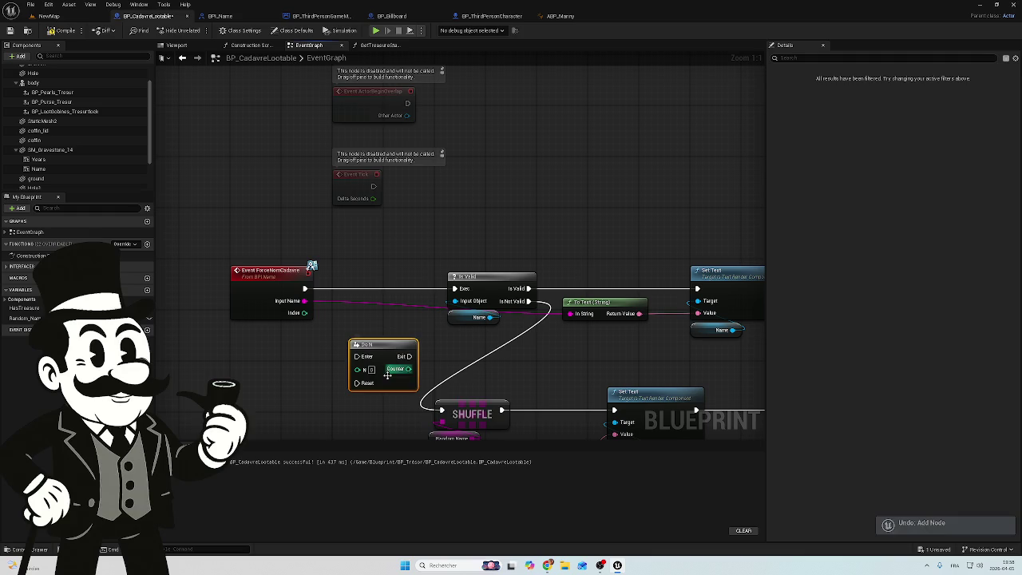
pyautogui.press('Delete')
pyautogui.moveTo(304, 300); pyautogui.dragTo(342, 341)
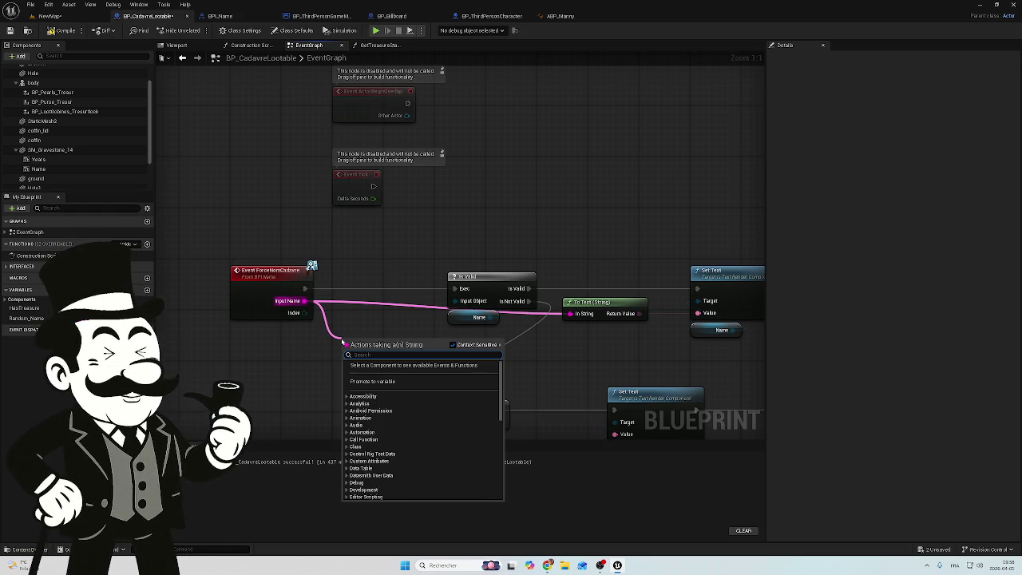
pyautogui.write('not')
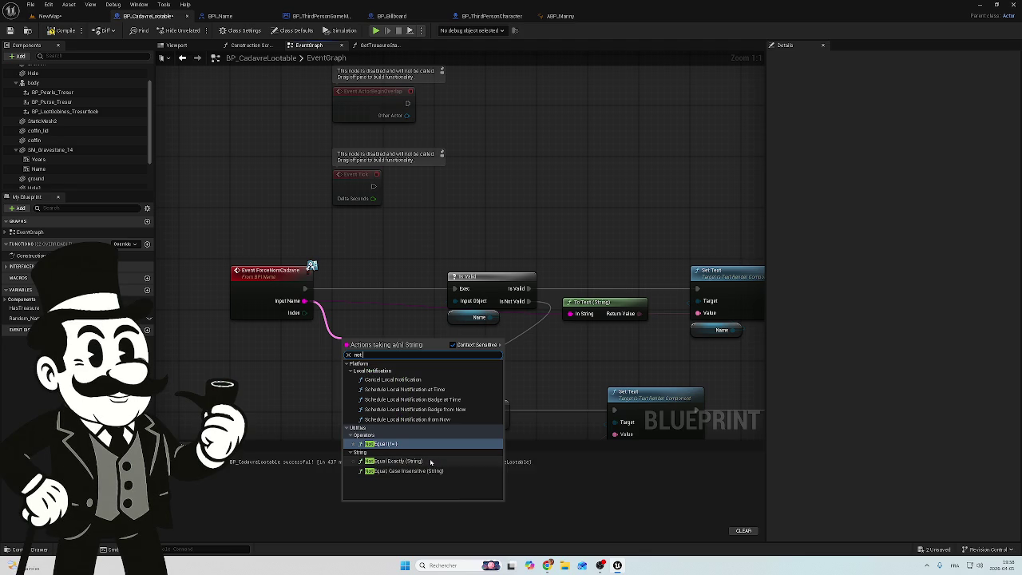
pyautogui.write('equ')
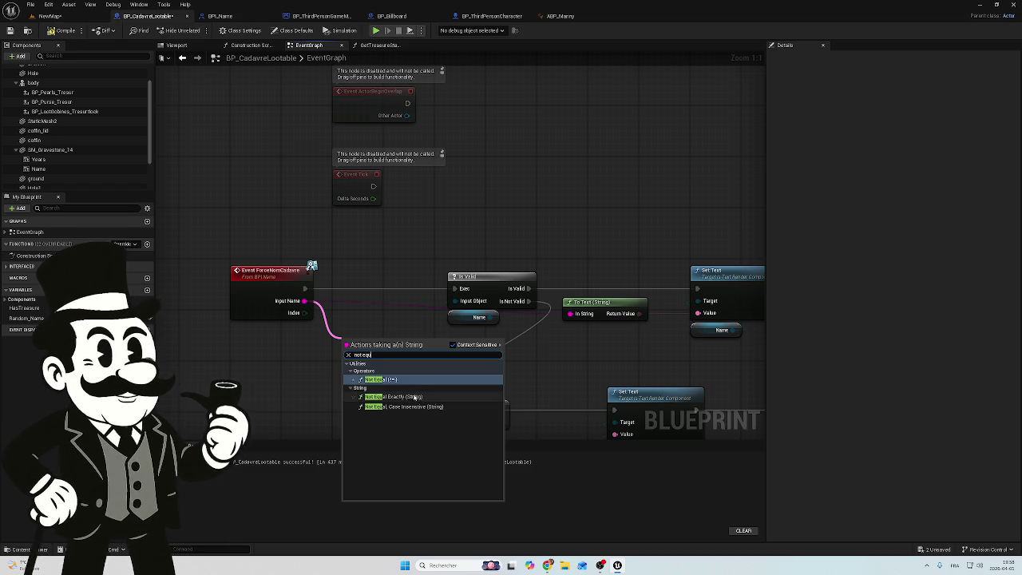
pyautogui.click(407, 397)
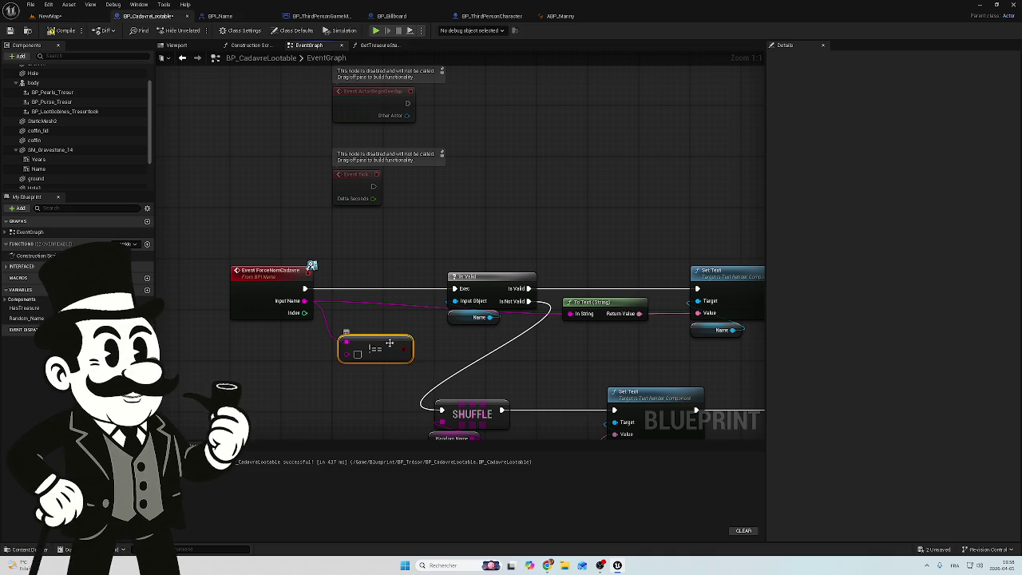
# - Add a Branch on the != result, fed by the event, with True to Is Valid and False to SHUFFLE
pyautogui.moveTo(388, 344); pyautogui.dragTo(362, 361)
pyautogui.scroll(-5, 413, 358)
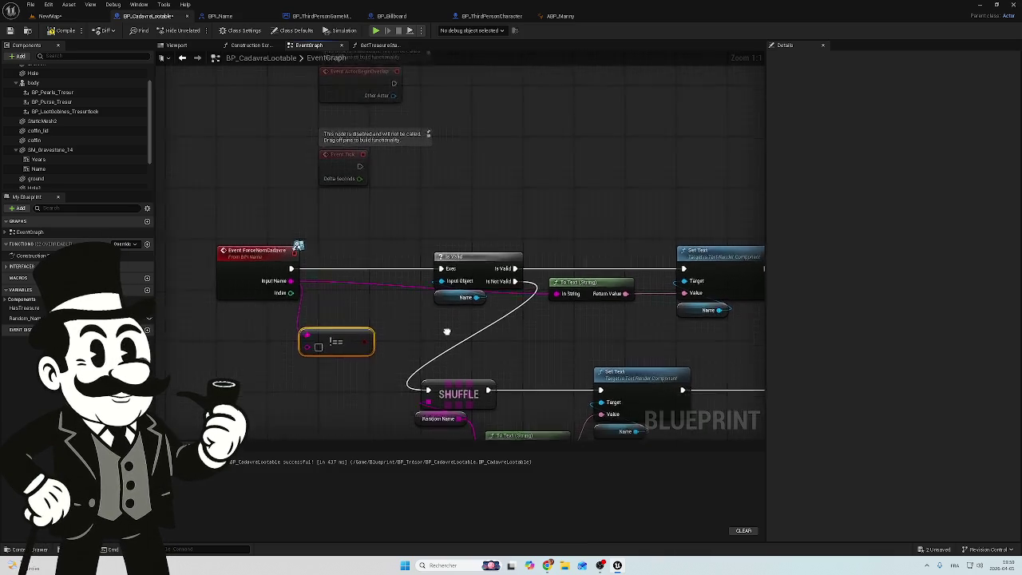
pyautogui.moveTo(678, 144)
pyautogui.mouseDown()
pyautogui.moveTo(433, 269)
pyautogui.moveTo(348, 293)
pyautogui.mouseUp()
pyautogui.moveTo(347, 172); pyautogui.dragTo(455, 174)
pyautogui.scroll(2, 310, 201)
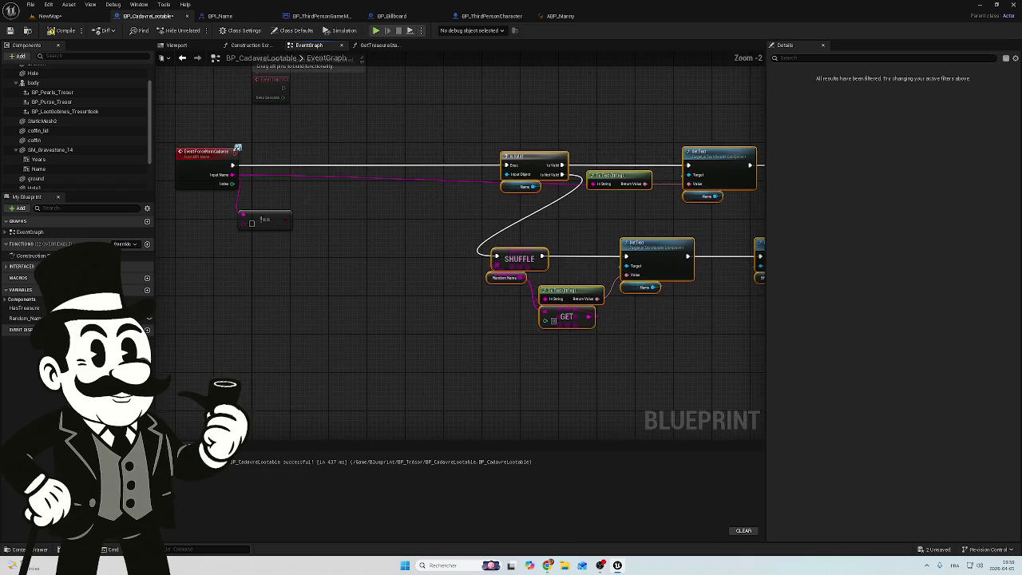
pyautogui.moveTo(321, 243); pyautogui.dragTo(365, 241)
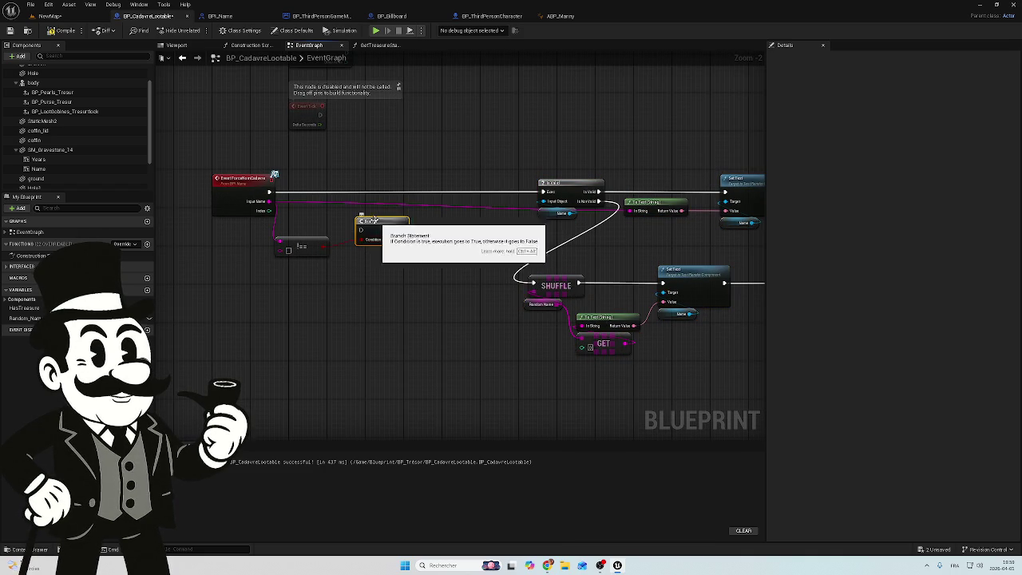
pyautogui.scroll(3, 355, 214)
pyautogui.moveTo(239, 184)
pyautogui.mouseDown()
pyautogui.moveTo(365, 234)
pyautogui.moveTo(607, 183)
pyautogui.mouseUp()
pyautogui.moveTo(421, 248); pyautogui.dragTo(594, 306)
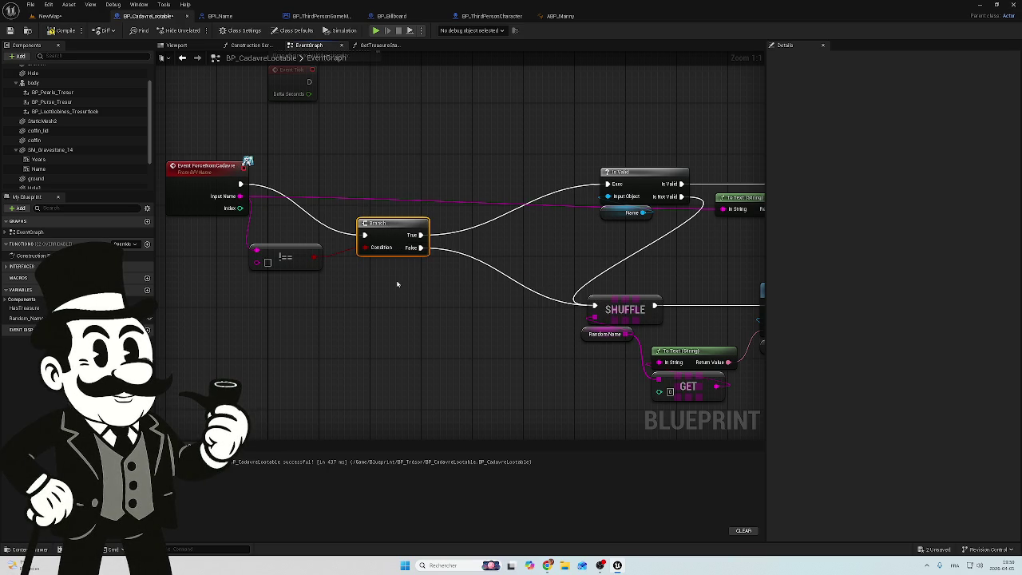
# - Compile the Blueprint and switch to BP_ThirdPersonCharacter's event graph
pyautogui.click(61, 33)
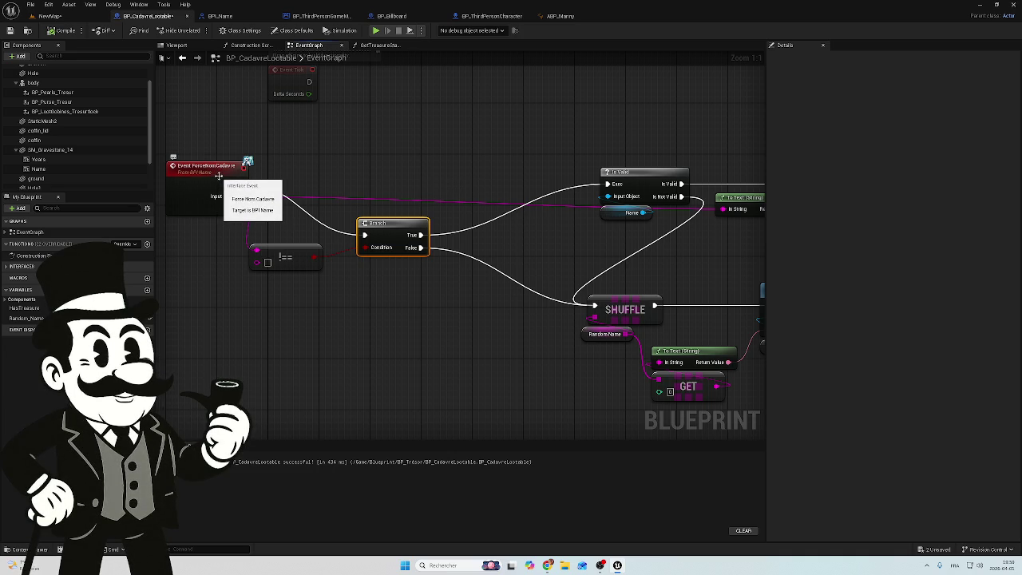
pyautogui.moveTo(368, 164)
pyautogui.mouseDown()
pyautogui.moveTo(349, 219)
pyautogui.moveTo(452, 239)
pyautogui.mouseUp()
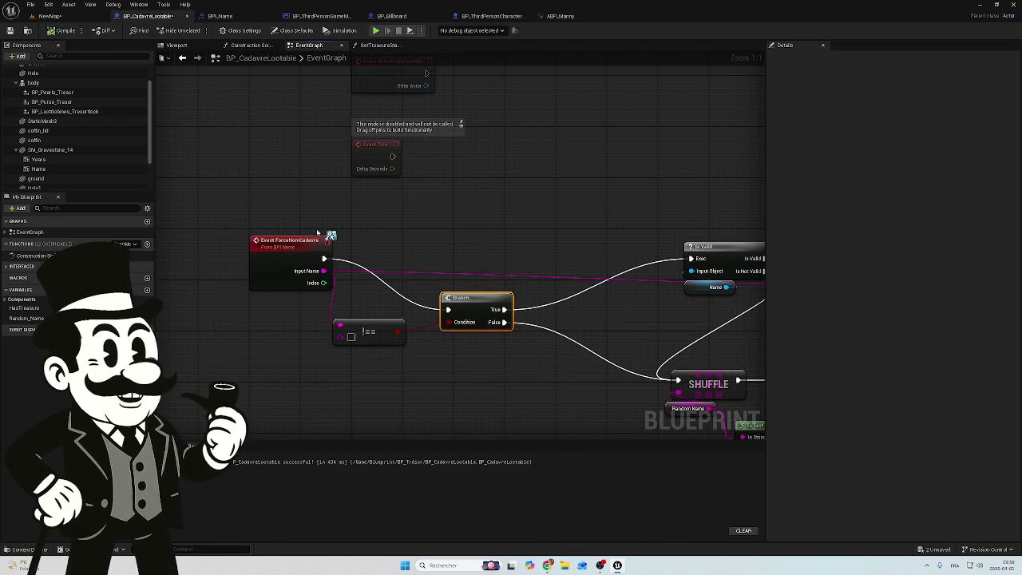
pyautogui.moveTo(446, 209)
pyautogui.mouseDown()
pyautogui.moveTo(383, 335)
pyautogui.moveTo(424, 212)
pyautogui.moveTo(159, 180)
pyautogui.moveTo(433, 201)
pyautogui.mouseUp()
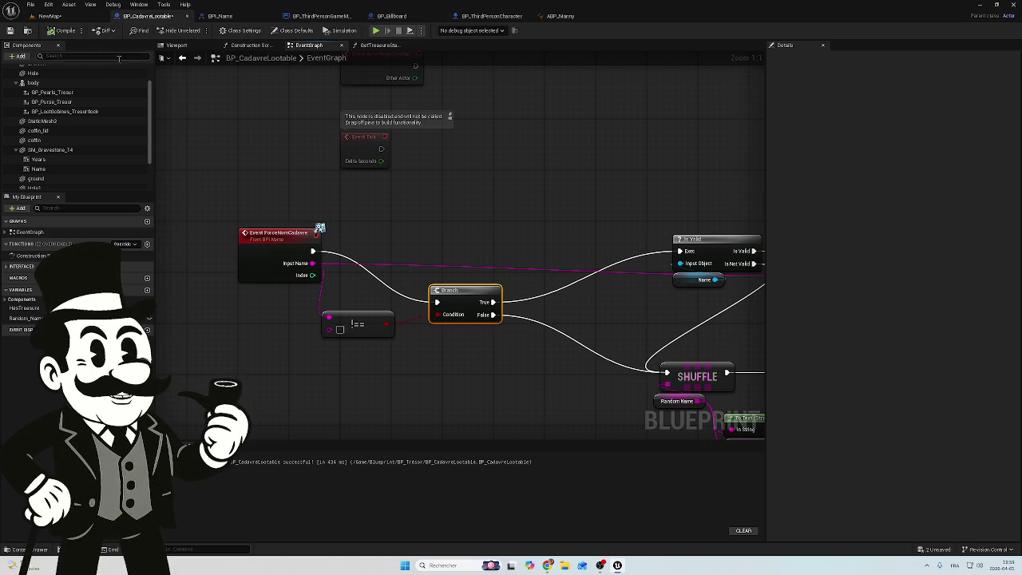
pyautogui.click(489, 16)
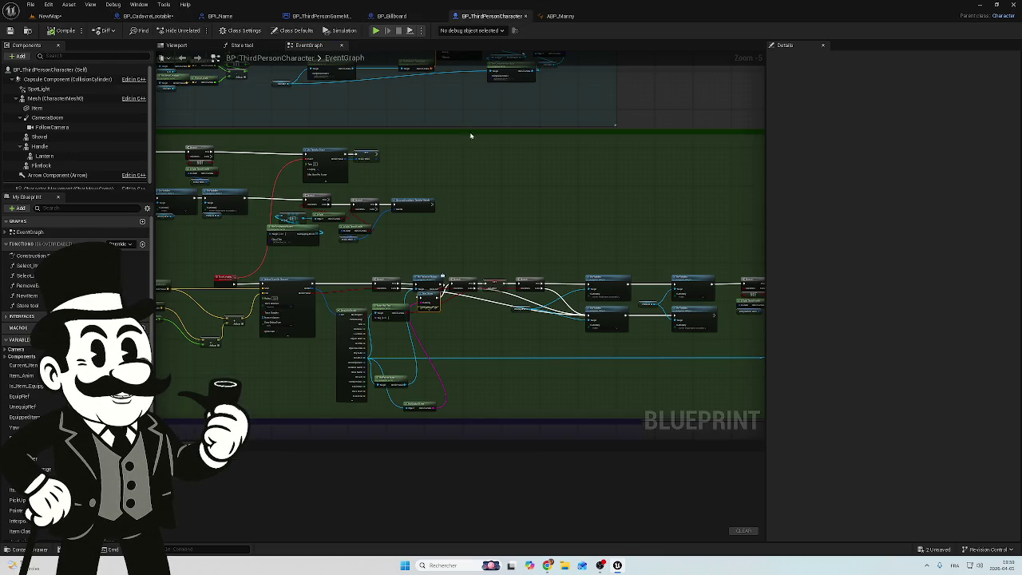
# - Inspect BP_ThirdPersonCharacter's line-trace and hit-result nodes, then return to BP_CadavreLootable's graph
pyautogui.scroll(2, 474, 197)
pyautogui.scroll(-3, 515, 167)
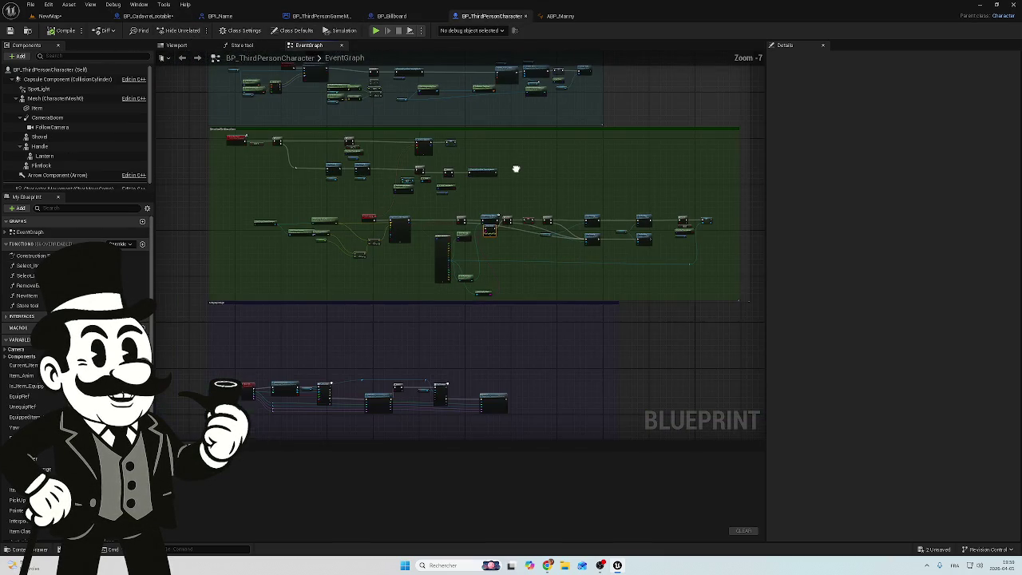
pyautogui.scroll(2, 515, 168)
pyautogui.scroll(1, 516, 169)
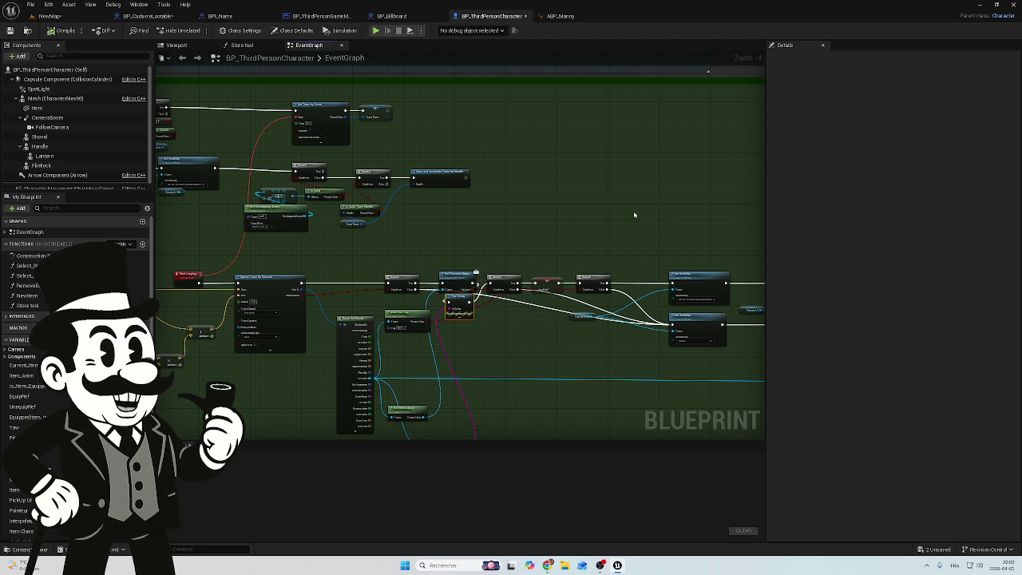
pyautogui.moveTo(633, 214)
pyautogui.mouseDown()
pyautogui.moveTo(575, 199)
pyautogui.moveTo(271, 170)
pyautogui.moveTo(393, 168)
pyautogui.moveTo(662, 104)
pyautogui.mouseUp()
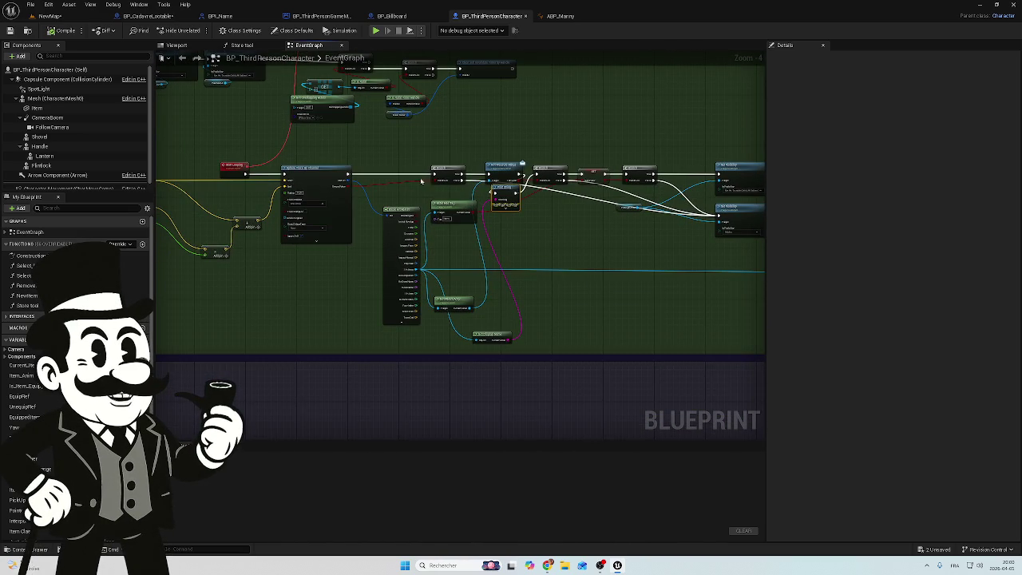
pyautogui.scroll(2, 505, 342)
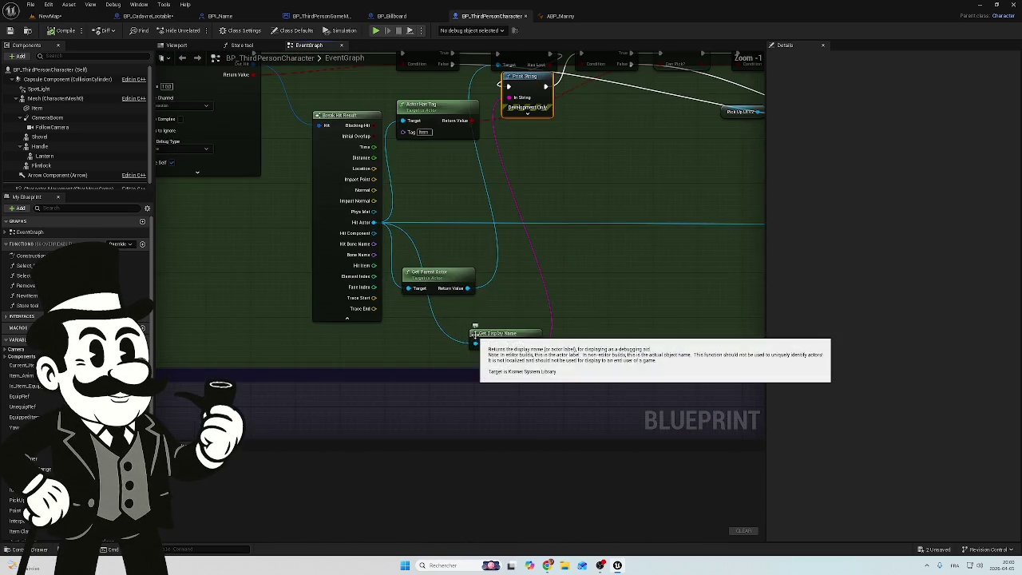
pyautogui.scroll(-1, 442, 192)
pyautogui.moveTo(523, 193); pyautogui.dragTo(530, 231)
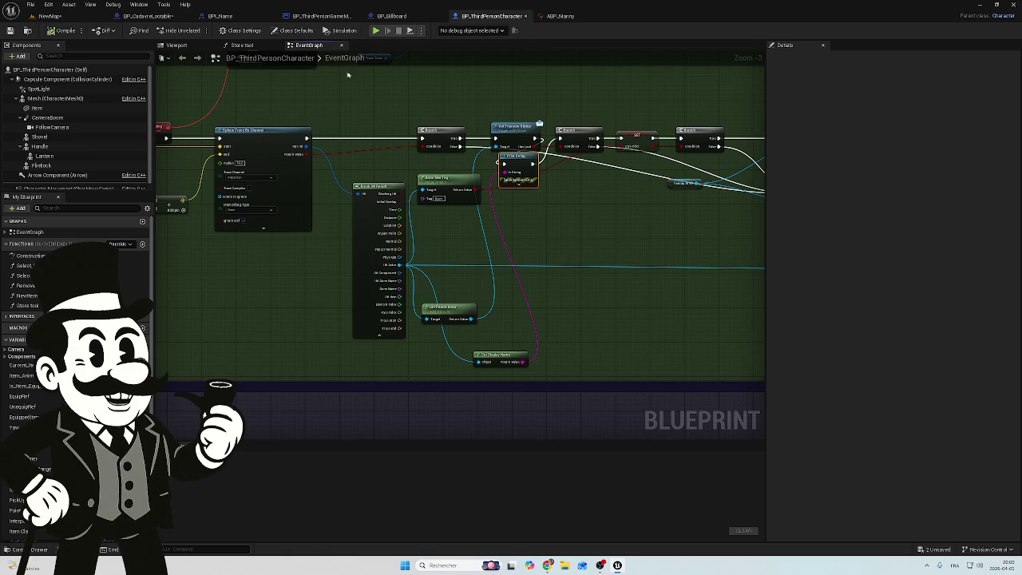
pyautogui.click(176, 17)
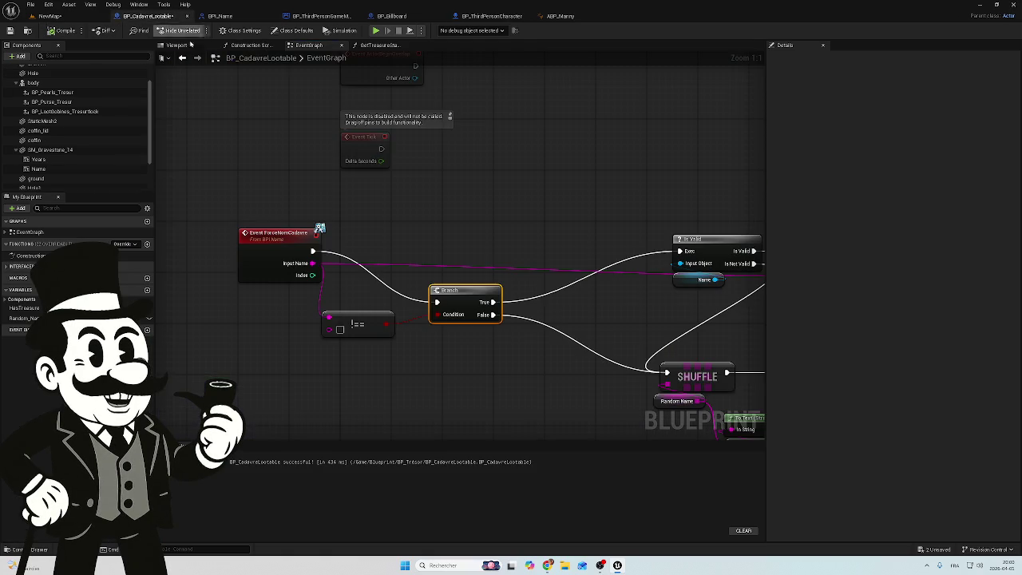
# - Refresh the Event ForceNomCadavre node, then go to the BPI_Name interface
pyautogui.rightClick(273, 236)
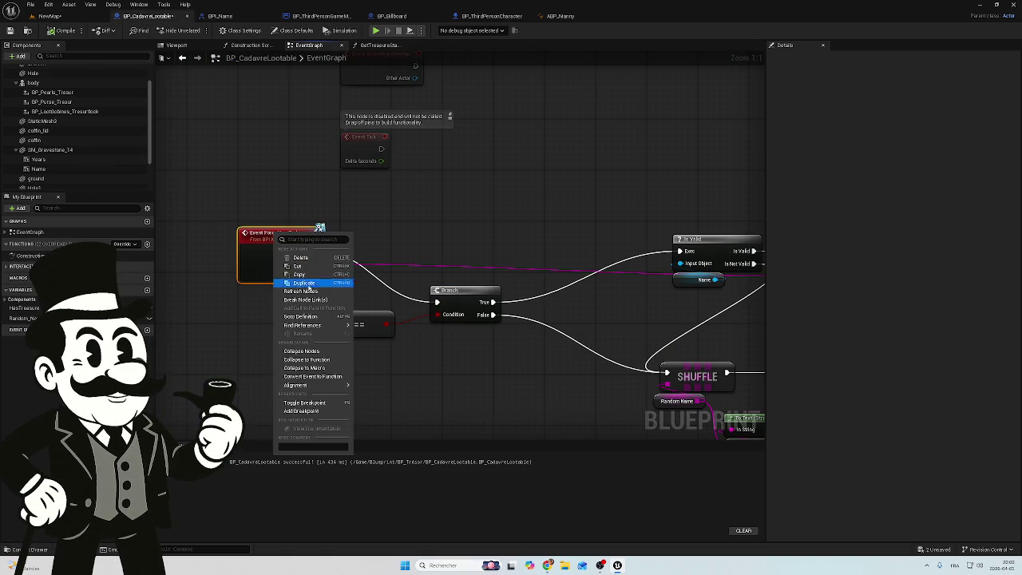
pyautogui.click(317, 294)
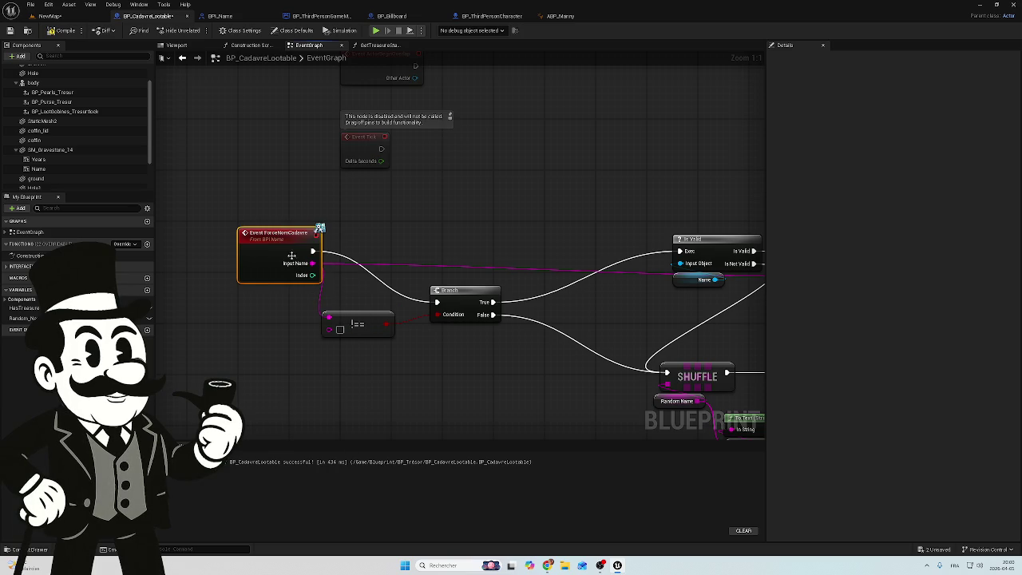
pyautogui.moveTo(273, 188); pyautogui.dragTo(322, 220)
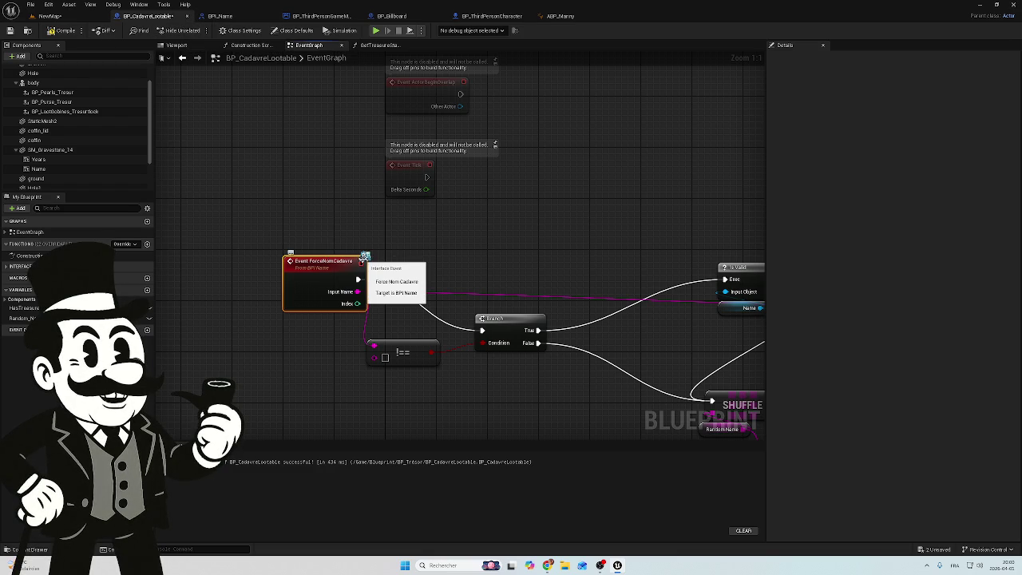
pyautogui.click(225, 19)
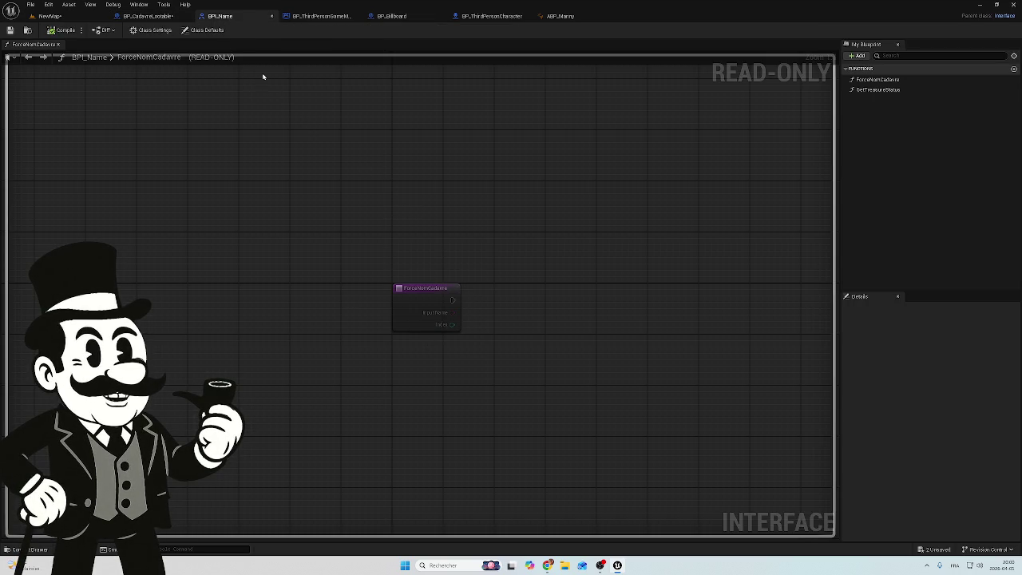
# - Check ForceNomCadavre's InputName and Index inputs, then switch to BP_ThirdPersonGameMode
pyautogui.rightClick(416, 295)
pyautogui.click(372, 210)
pyautogui.click(431, 303)
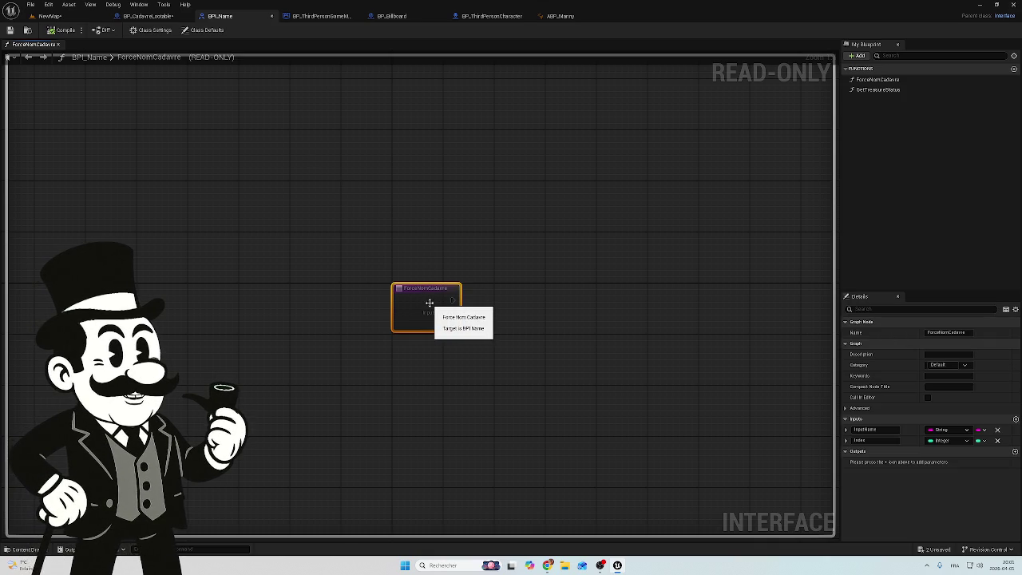
pyautogui.click(323, 15)
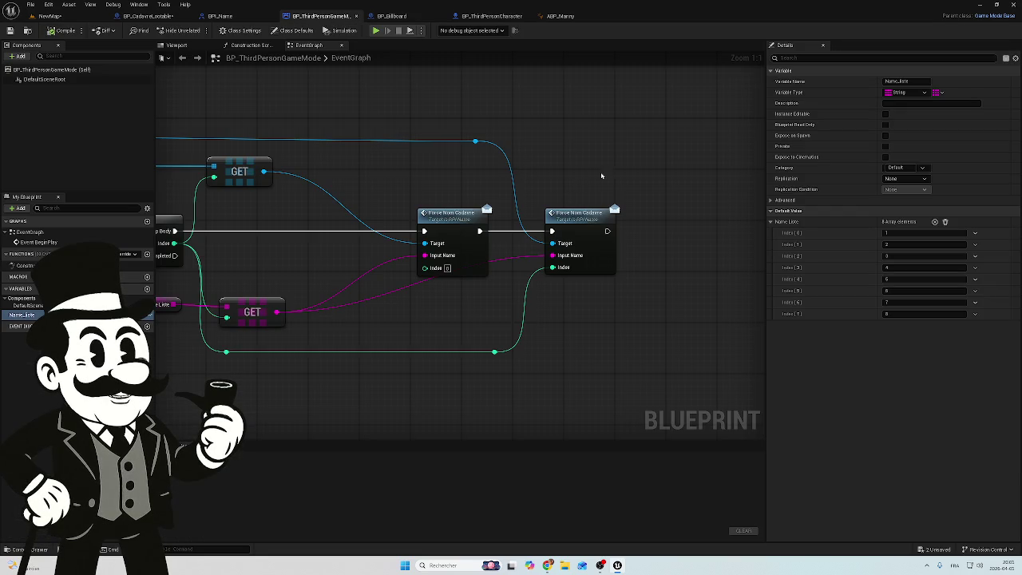
# - Select the right Force Nom Cadavre call and pan to Event BeginPlay and SHUFFLE
pyautogui.moveTo(593, 178)
pyautogui.mouseDown()
pyautogui.moveTo(602, 170)
pyautogui.moveTo(583, 307)
pyautogui.moveTo(599, 171)
pyautogui.mouseUp()
pyautogui.scroll(-2, 584, 148)
pyautogui.scroll(-5, 751, 216)
pyautogui.scroll(5, 500, 191)
pyautogui.moveTo(500, 191)
pyautogui.mouseDown()
pyautogui.moveTo(767, 103)
pyautogui.moveTo(614, 91)
pyautogui.moveTo(472, 149)
pyautogui.moveTo(255, 122)
pyautogui.mouseUp()
pyautogui.scroll(-3, 375, 137)
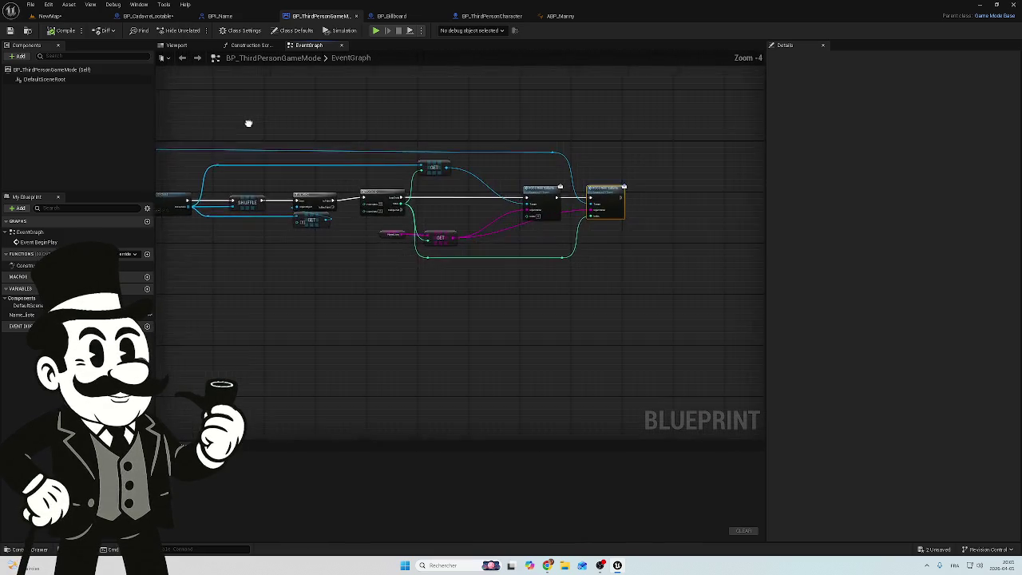
pyautogui.scroll(4, 496, 166)
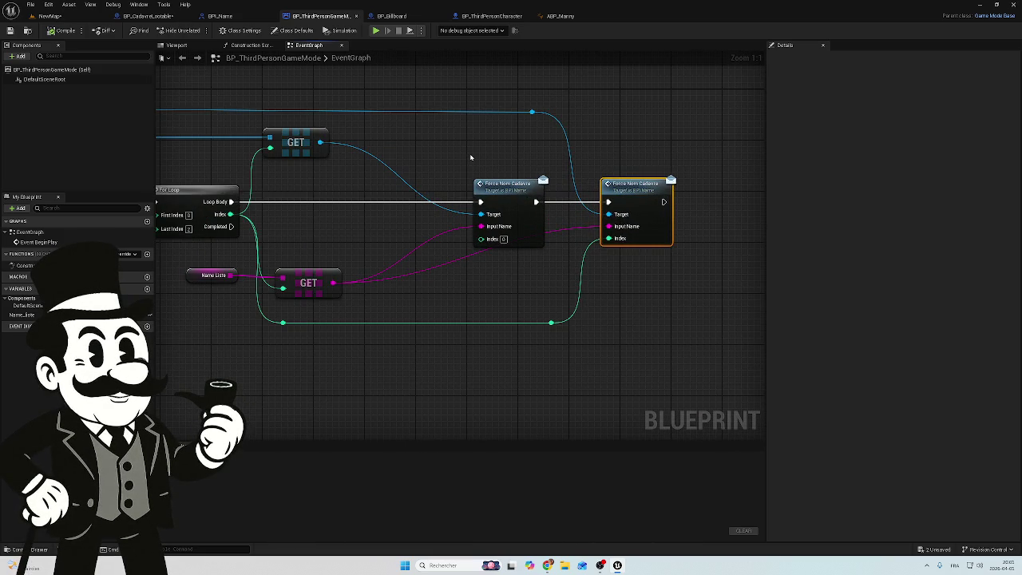
# - Review the Is Valid, Get All Actors, GET and Force Nom Cadavre nodes, then return to BP_CadavreLootable
pyautogui.moveTo(397, 152)
pyautogui.mouseDown()
pyautogui.moveTo(340, 176)
pyautogui.moveTo(588, 183)
pyautogui.moveTo(474, 289)
pyautogui.moveTo(409, 295)
pyautogui.moveTo(617, 325)
pyautogui.mouseUp()
pyautogui.scroll(-2, 589, 183)
pyautogui.moveTo(326, 281)
pyautogui.mouseDown()
pyautogui.moveTo(420, 308)
pyautogui.moveTo(309, 287)
pyautogui.moveTo(438, 294)
pyautogui.moveTo(417, 290)
pyautogui.mouseUp()
pyautogui.scroll(2, 399, 282)
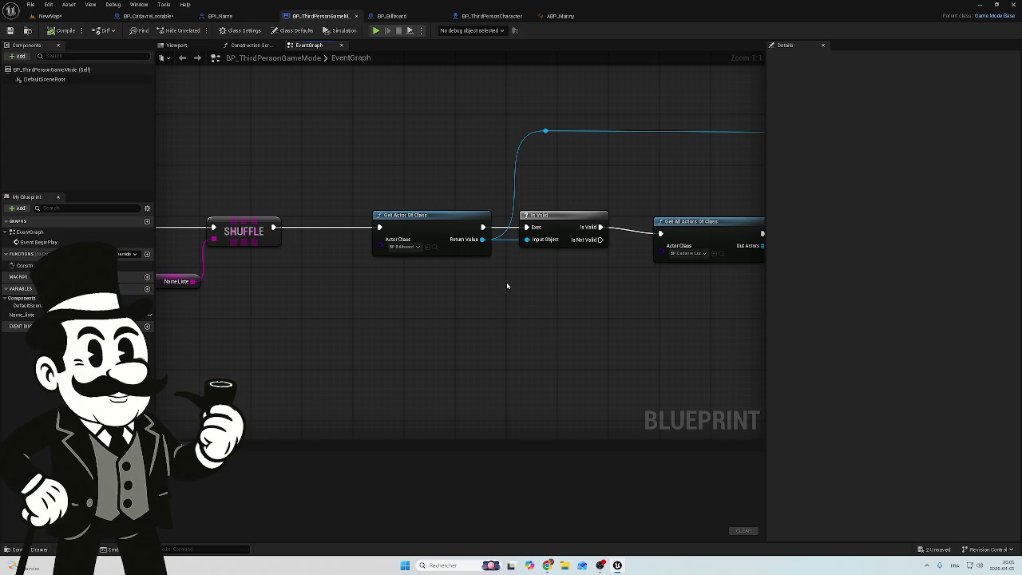
pyautogui.moveTo(547, 292); pyautogui.dragTo(470, 293)
pyautogui.moveTo(594, 276)
pyautogui.mouseDown()
pyautogui.moveTo(383, 274)
pyautogui.moveTo(559, 280)
pyautogui.moveTo(412, 285)
pyautogui.mouseUp()
pyautogui.moveTo(567, 303); pyautogui.dragTo(467, 288)
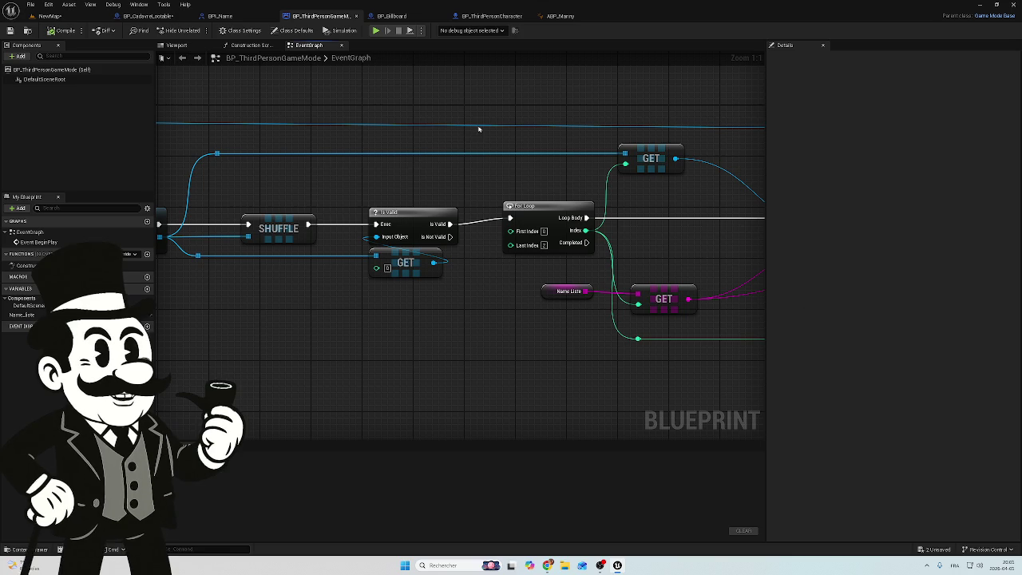
pyautogui.moveTo(648, 263)
pyautogui.mouseDown()
pyautogui.moveTo(612, 237)
pyautogui.moveTo(384, 216)
pyautogui.moveTo(403, 225)
pyautogui.mouseUp()
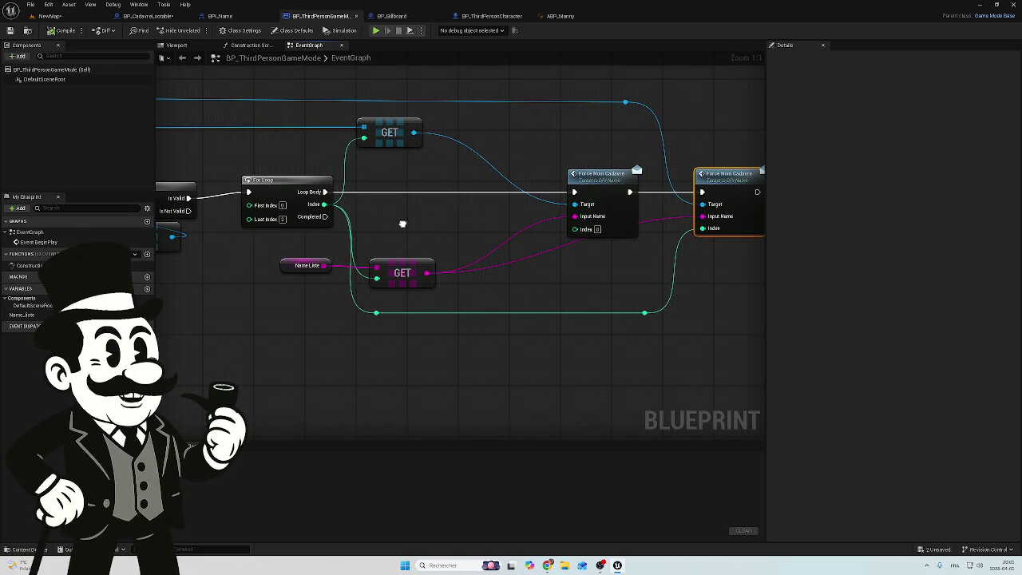
pyautogui.moveTo(403, 224); pyautogui.dragTo(403, 223)
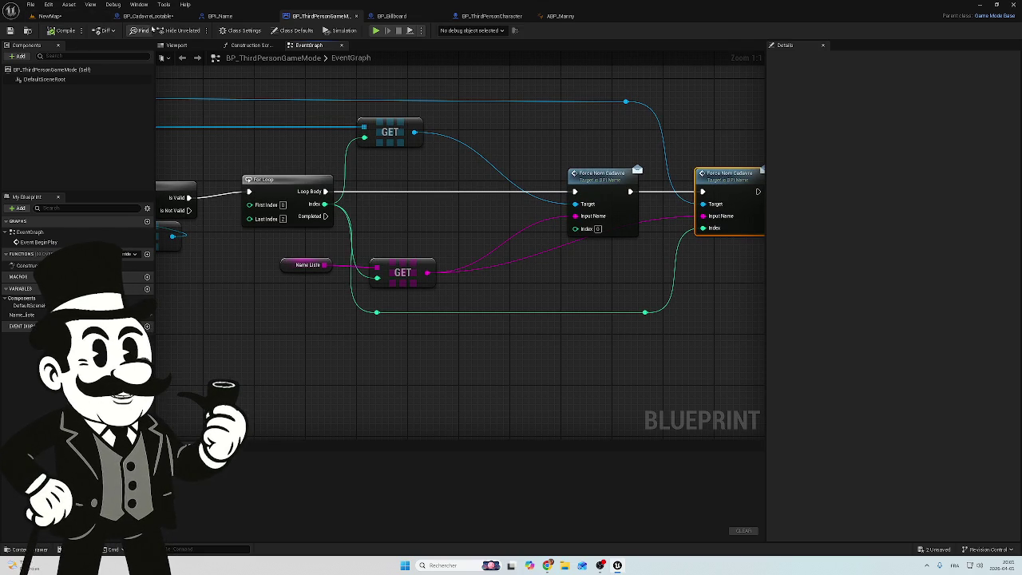
pyautogui.click(148, 16)
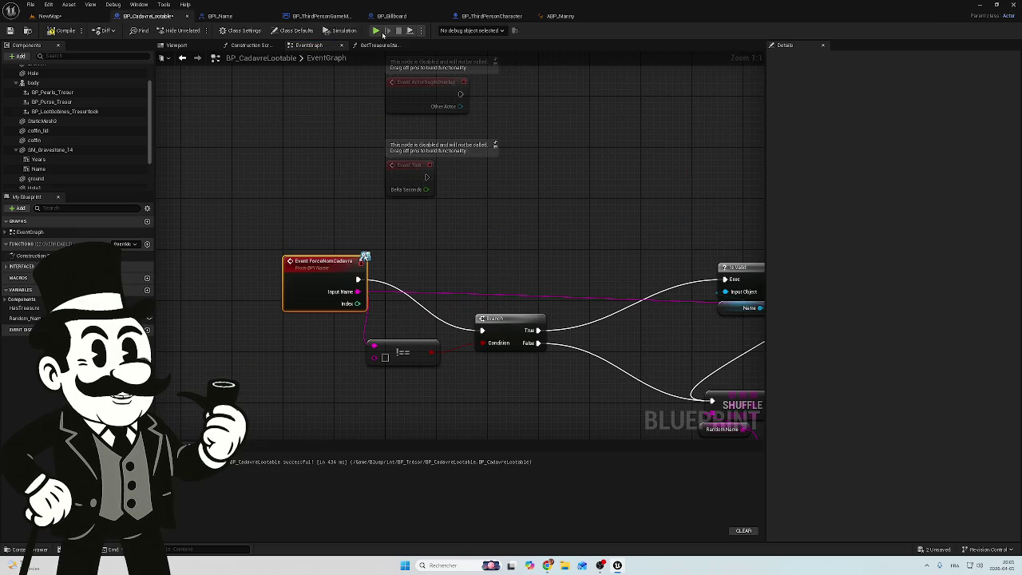
# - Compile BP_CadavreLootable and start a play-test in the NewMap level
pyautogui.click(73, 34)
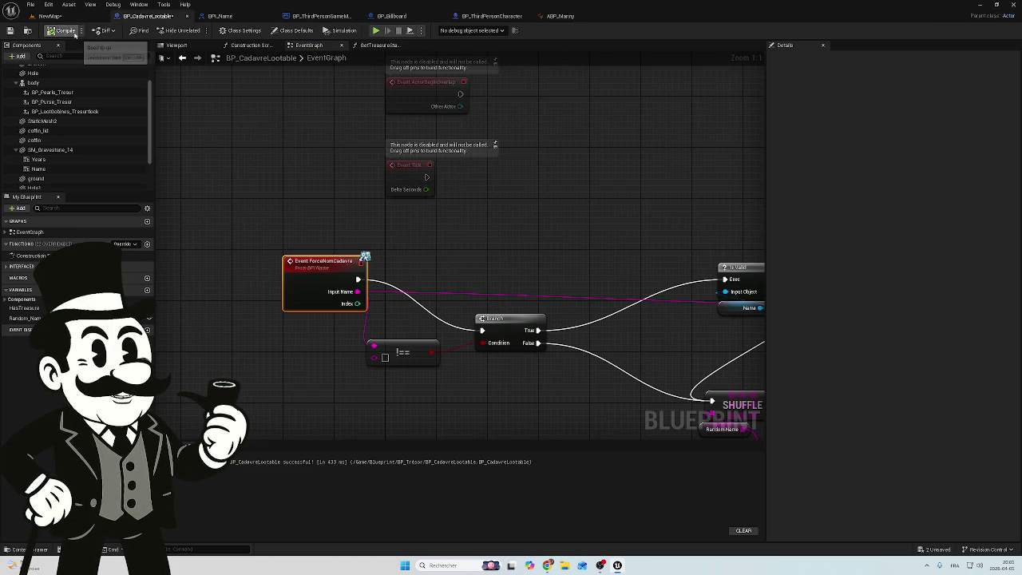
pyautogui.click(49, 16)
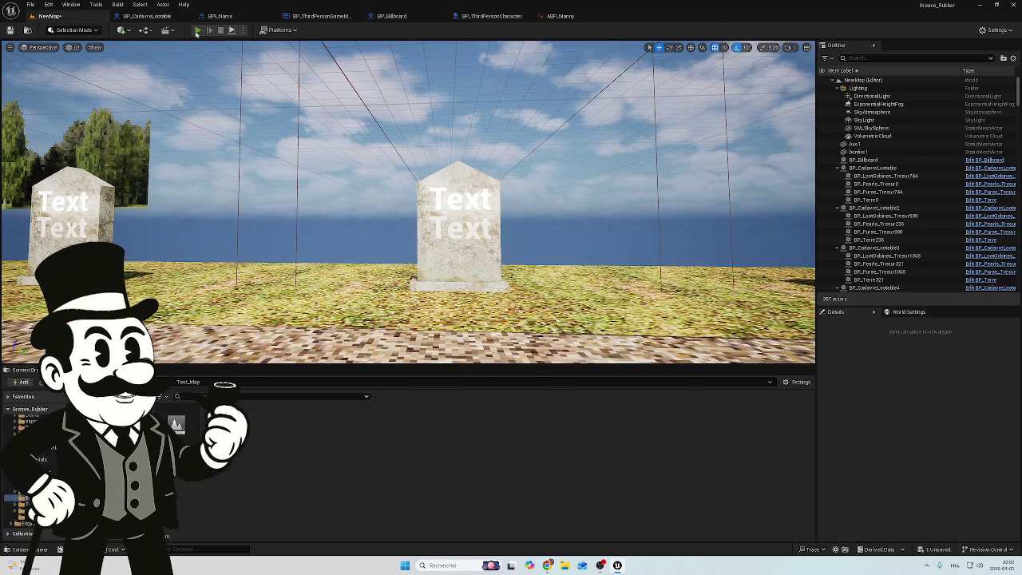
pyautogui.click(197, 30)
# - Walk the character to a coffin, interact with it to check debug output, and stop
pyautogui.press('w')
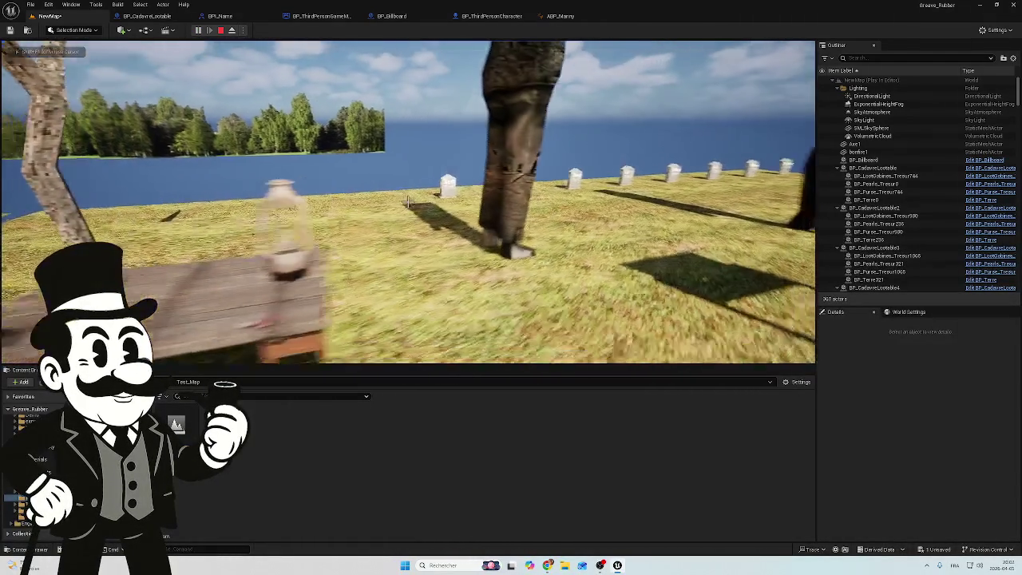
pyautogui.press('w')
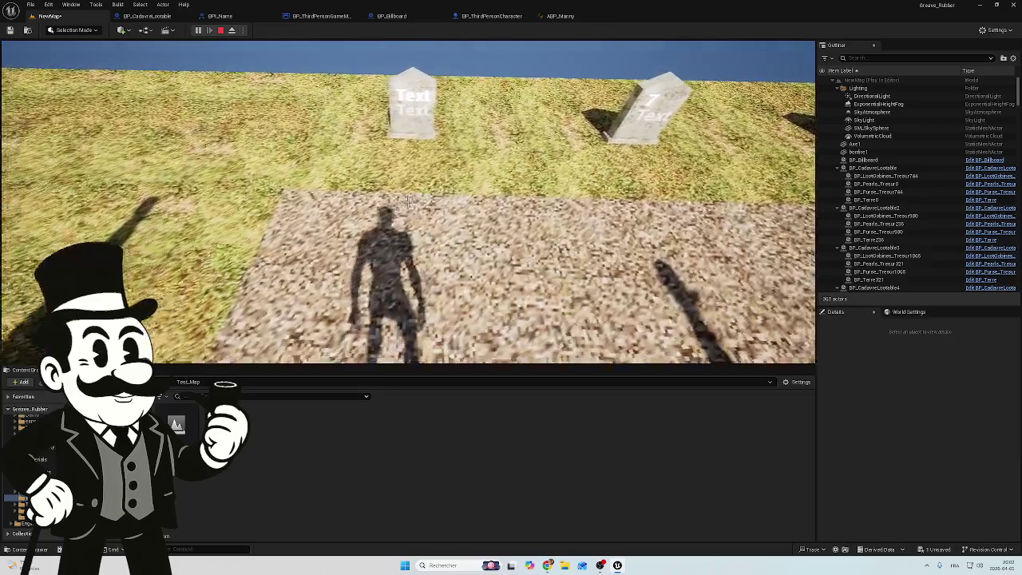
pyautogui.moveTo(407, 203)
pyautogui.press('w')
pyautogui.press('e')
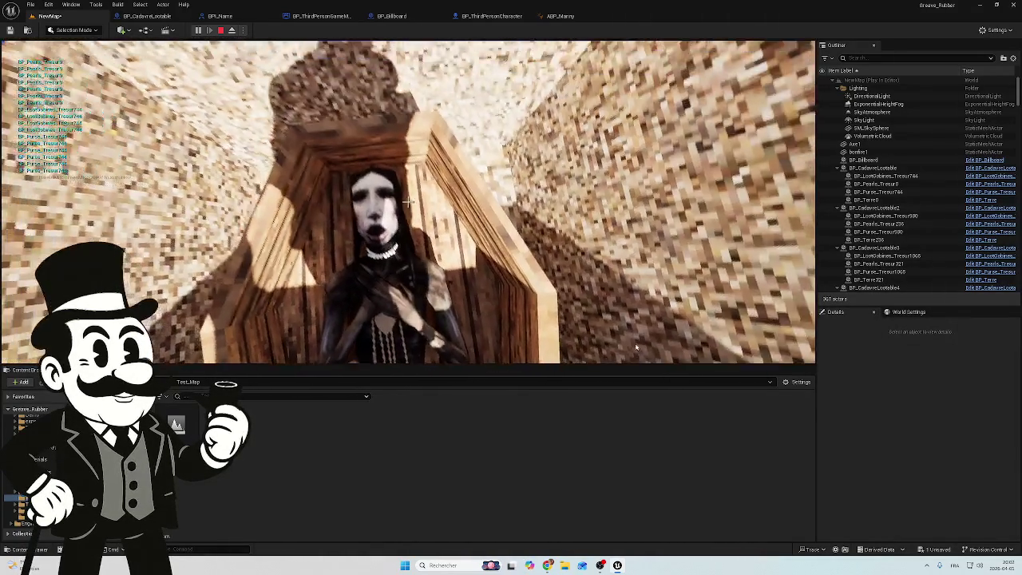
pyautogui.press('Escape')
# - Cycle through the blueprint tabs, settling on BP_ThirdPersonGameMode's BeginPlay chain with Shuffle and Get All Actors
pyautogui.click(320, 16)
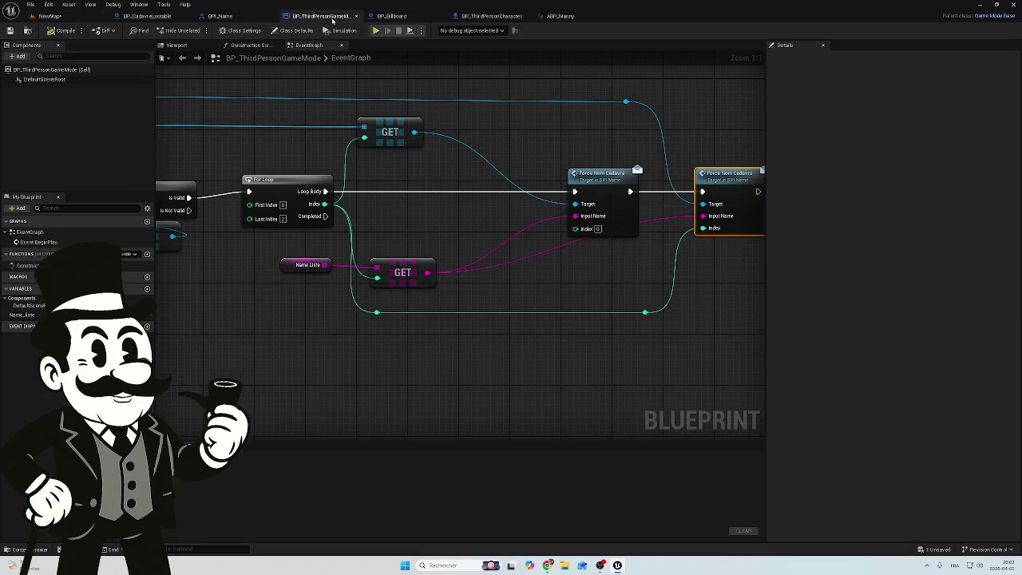
pyautogui.click(503, 16)
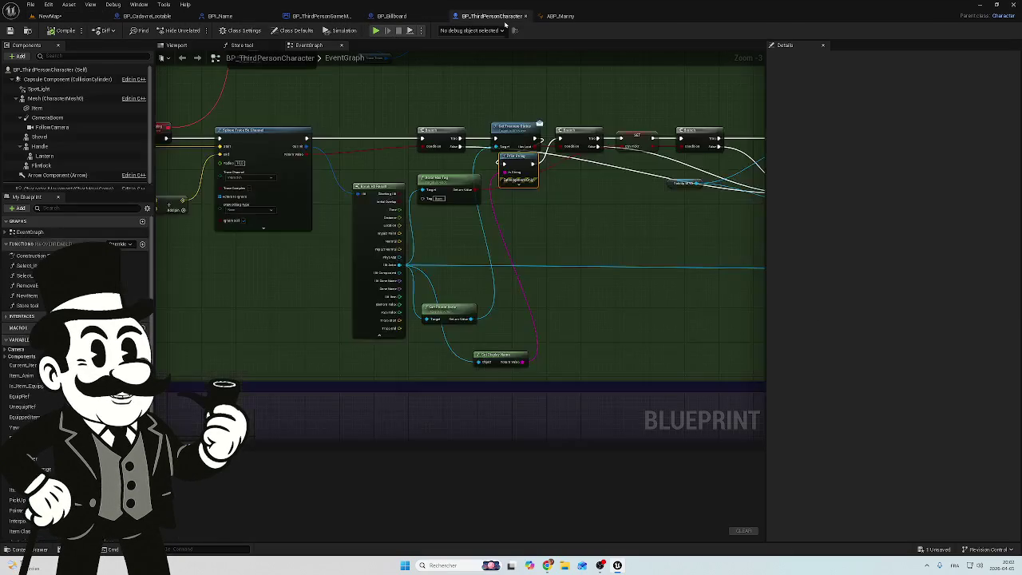
pyautogui.click(138, 16)
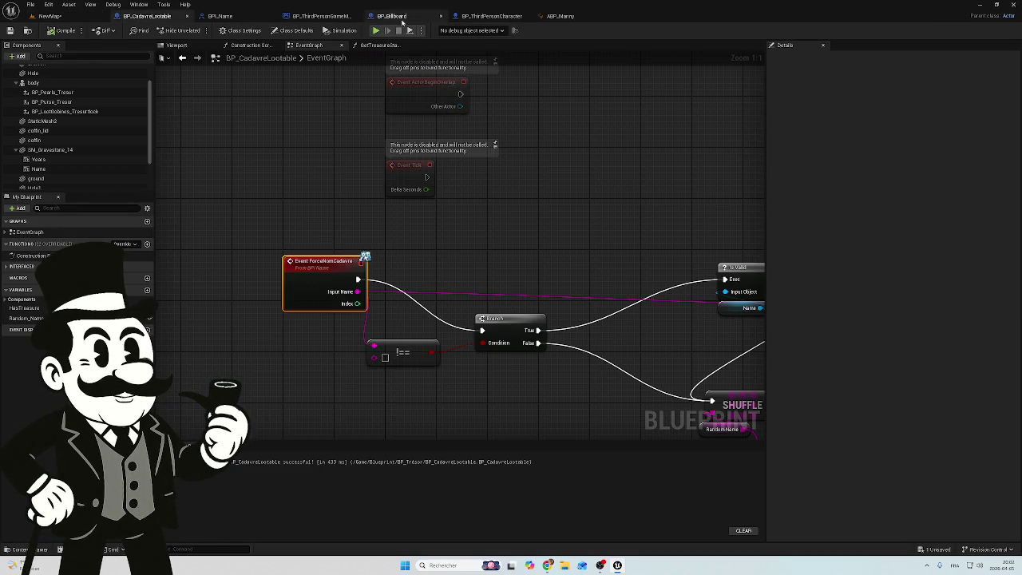
pyautogui.click(245, 15)
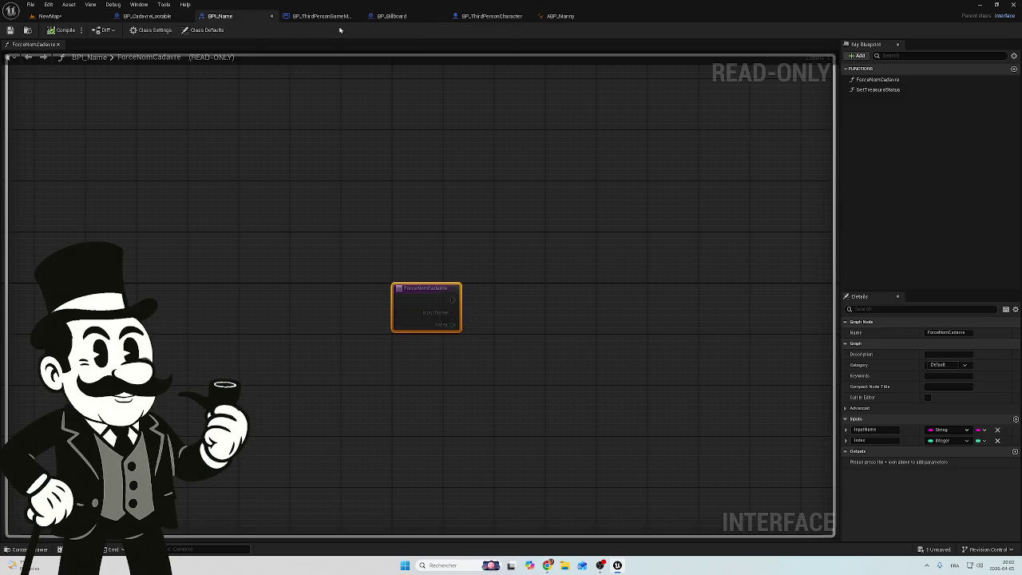
pyautogui.click(328, 17)
pyautogui.moveTo(390, 218)
pyautogui.mouseDown()
pyautogui.moveTo(594, 160)
pyautogui.moveTo(699, 267)
pyautogui.mouseUp()
pyautogui.moveTo(359, 123)
pyautogui.mouseDown()
pyautogui.moveTo(445, 120)
pyautogui.moveTo(543, 155)
pyautogui.moveTo(751, 153)
pyautogui.mouseUp()
pyautogui.moveTo(340, 183)
pyautogui.mouseDown()
pyautogui.moveTo(538, 194)
pyautogui.moveTo(461, 166)
pyautogui.moveTo(506, 168)
pyautogui.mouseUp()
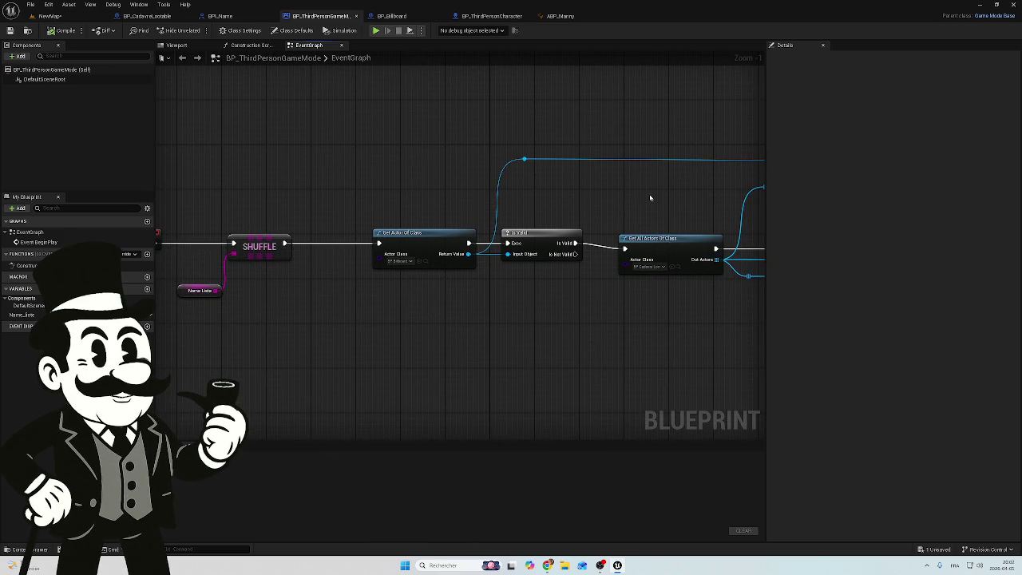
# - Pan the GameMode graph to the For Loop, SHUFFLE and Force Nom Cadavre calls
pyautogui.moveTo(651, 197); pyautogui.dragTo(436, 194)
pyautogui.moveTo(728, 207); pyautogui.dragTo(359, 189)
pyautogui.moveTo(525, 201); pyautogui.dragTo(339, 188)
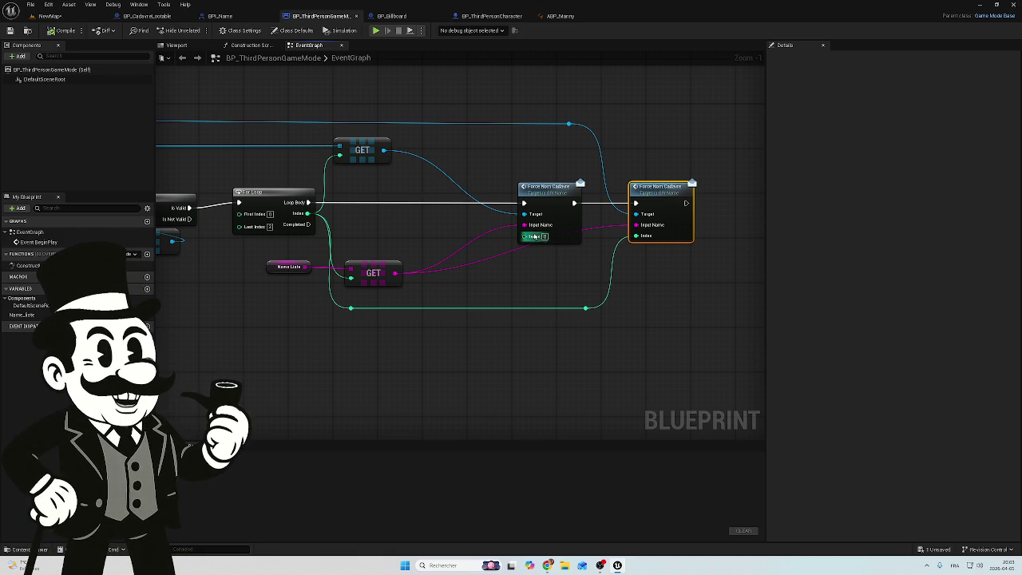
pyautogui.scroll(1, 541, 231)
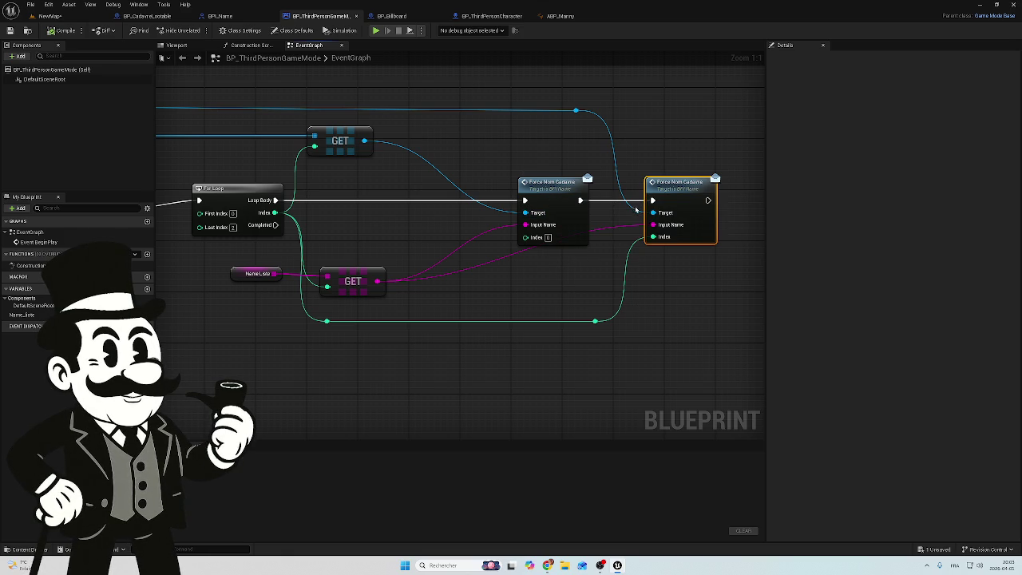
pyautogui.moveTo(632, 165)
pyautogui.mouseDown()
pyautogui.moveTo(653, 135)
pyautogui.moveTo(600, 160)
pyautogui.mouseUp()
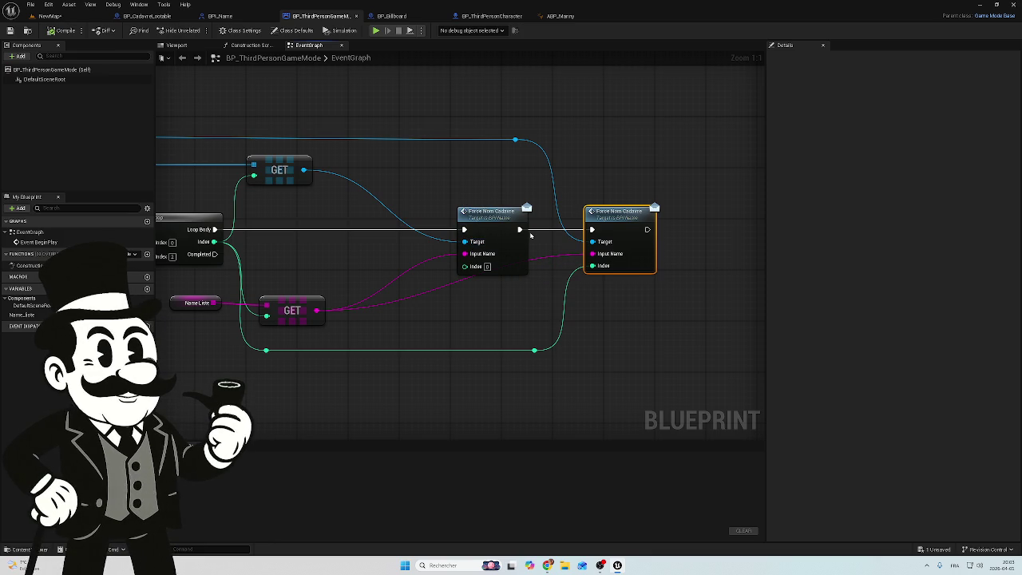
pyautogui.scroll(-2, 351, 212)
pyautogui.moveTo(351, 212)
pyautogui.mouseDown()
pyautogui.moveTo(463, 212)
pyautogui.moveTo(451, 232)
pyautogui.moveTo(720, 237)
pyautogui.moveTo(502, 242)
pyautogui.mouseUp()
# - Select a Force Nom Cadavre call and open its BPI_Name interface function definition
pyautogui.click(597, 243)
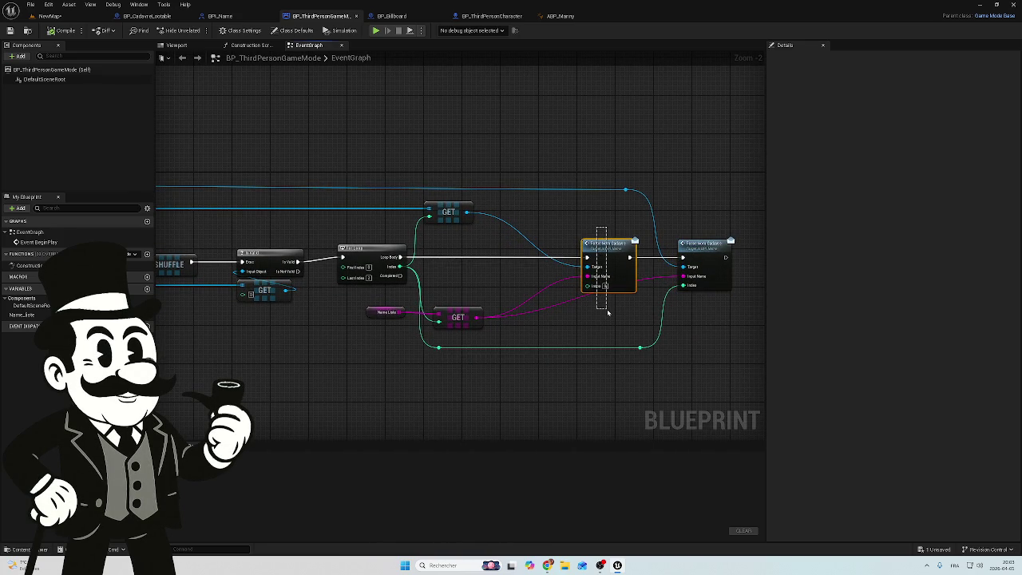
pyautogui.scroll(-2, 330, 237)
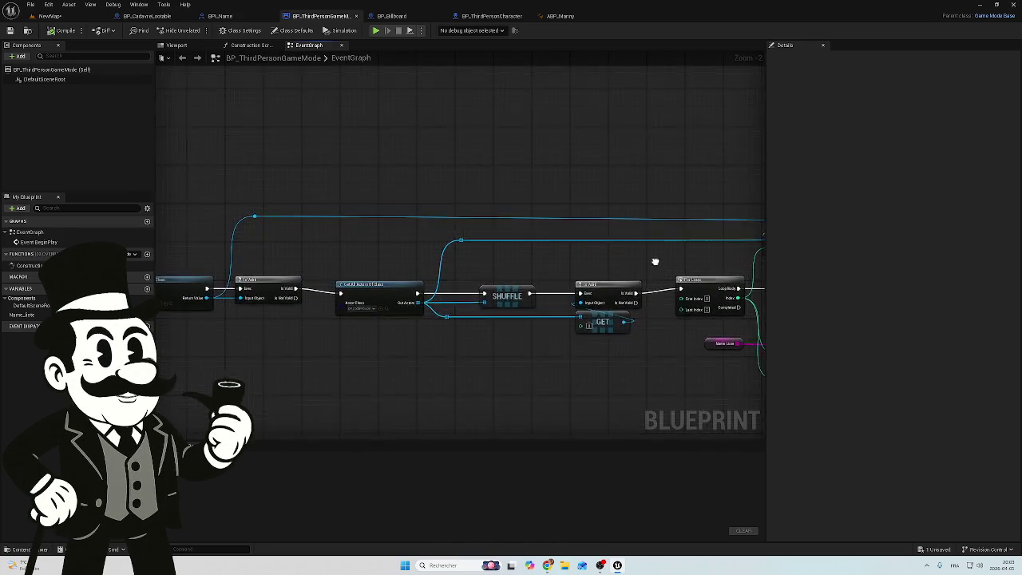
pyautogui.scroll(2, 589, 267)
pyautogui.scroll(1, 589, 268)
pyautogui.moveTo(499, 334); pyautogui.dragTo(580, 312)
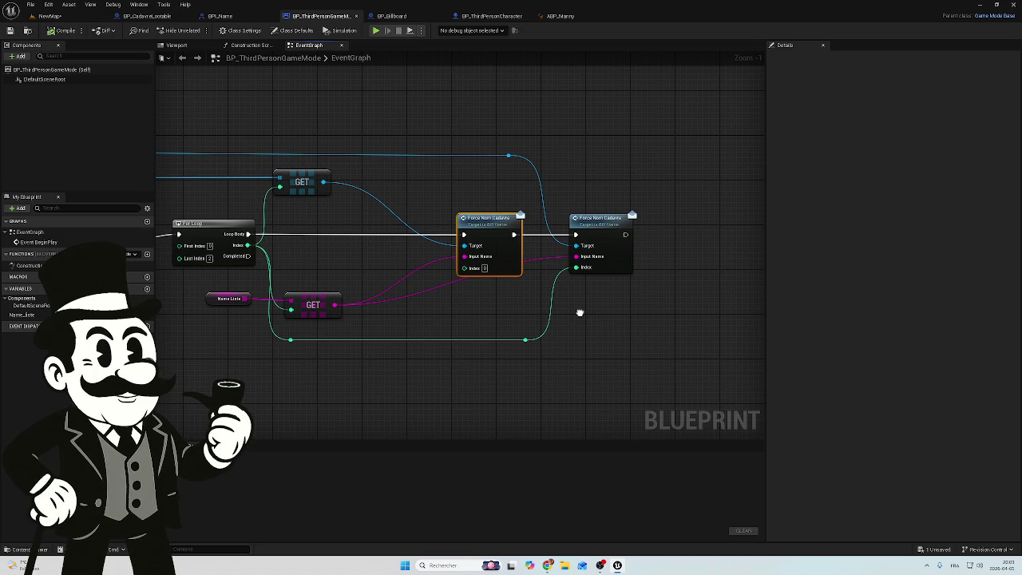
pyautogui.moveTo(580, 312); pyautogui.dragTo(765, 304)
pyautogui.moveTo(258, 285)
pyautogui.mouseDown()
pyautogui.moveTo(614, 308)
pyautogui.moveTo(531, 326)
pyautogui.moveTo(191, 329)
pyautogui.mouseUp()
pyautogui.moveTo(630, 326)
pyautogui.mouseDown()
pyautogui.moveTo(612, 298)
pyautogui.moveTo(368, 269)
pyautogui.mouseUp()
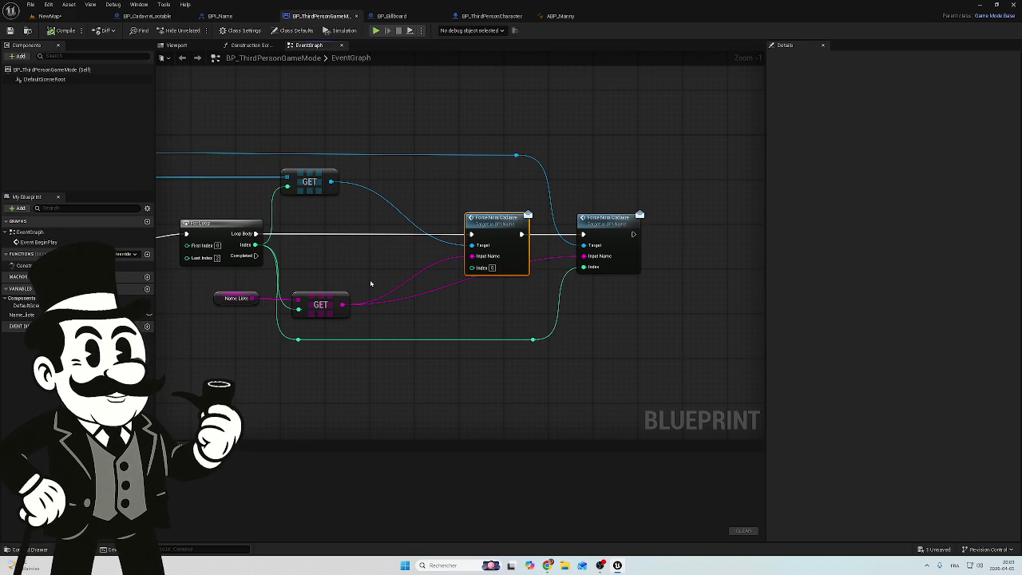
pyautogui.doubleClick(601, 225)
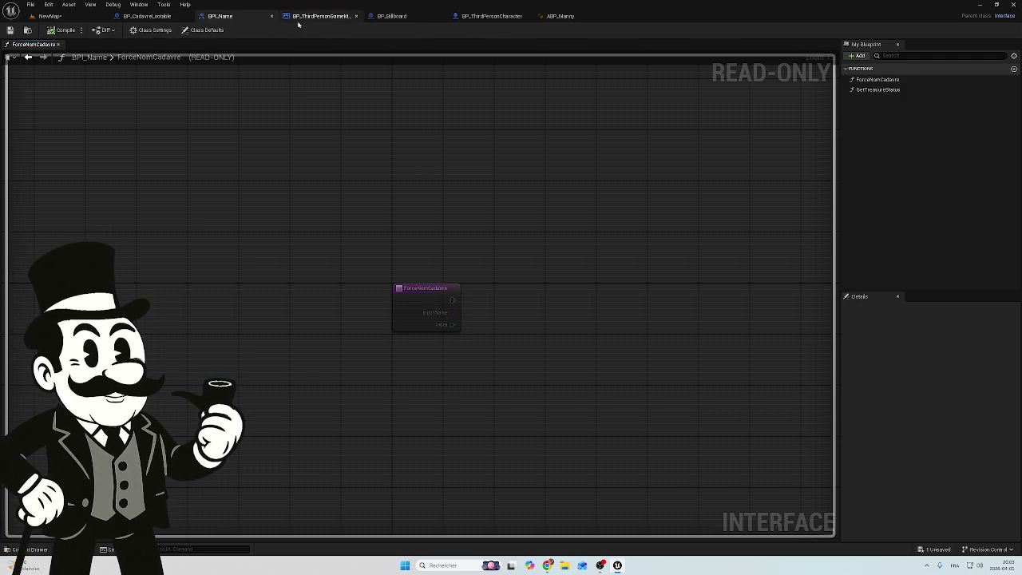
# - Review BP_CadavreLootable's Is Valid, Set Text, Destroy Component and Branch nodes, then switch to BP_ThirdPersonCharacter
pyautogui.click(145, 16)
pyautogui.moveTo(581, 206); pyautogui.dragTo(213, 155)
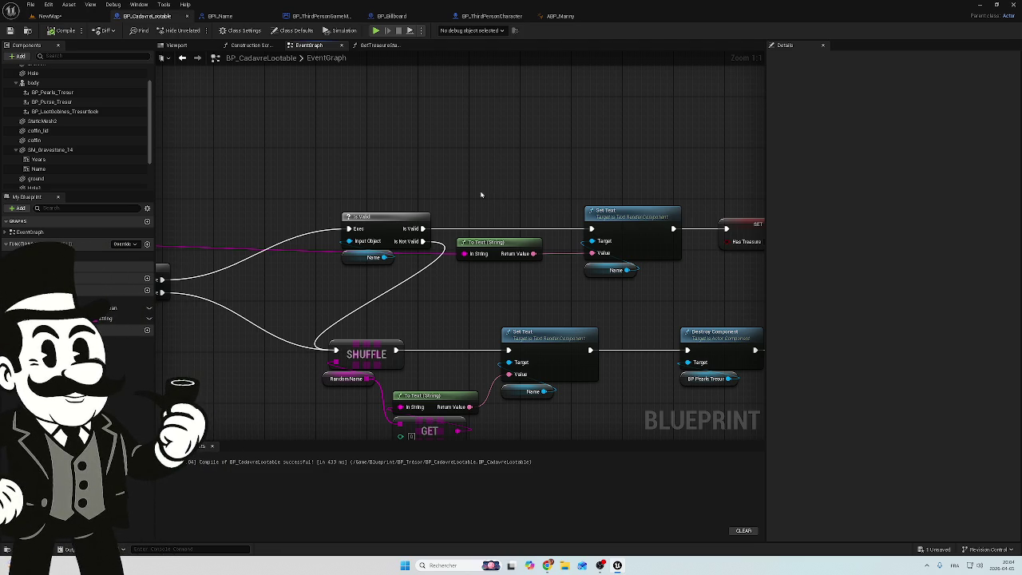
pyautogui.moveTo(648, 171); pyautogui.dragTo(328, 171)
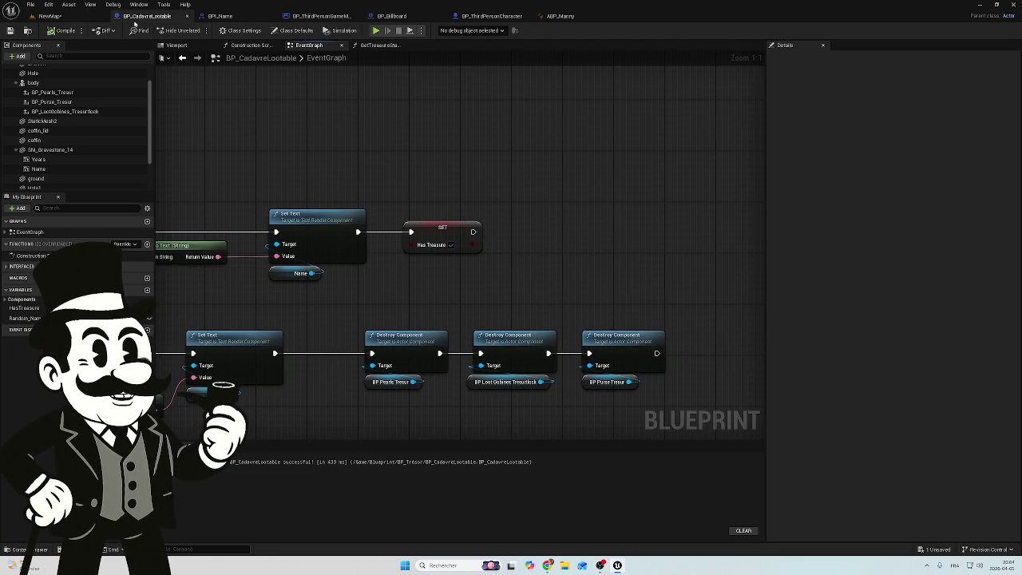
pyautogui.click(49, 16)
pyautogui.click(147, 16)
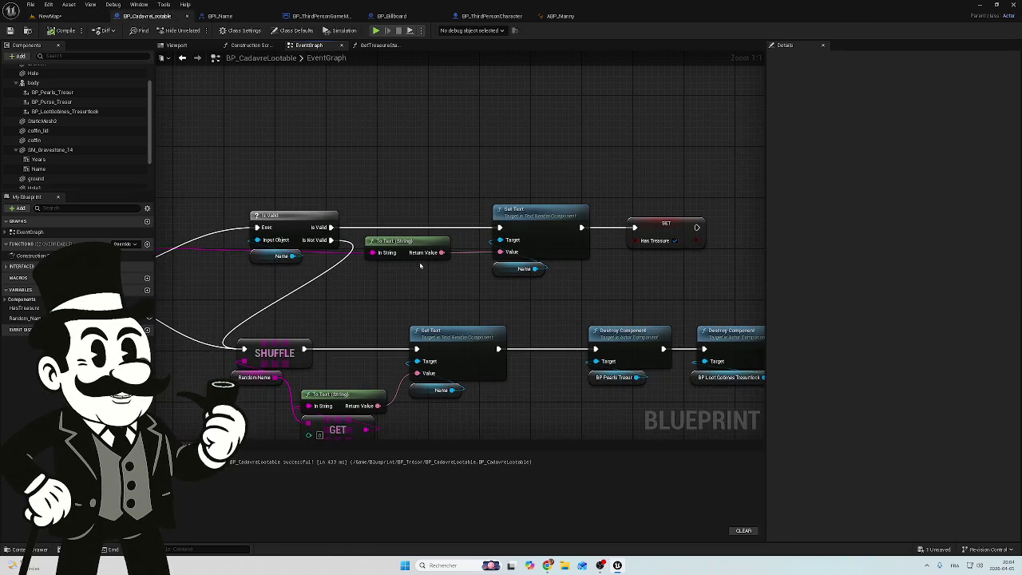
pyautogui.moveTo(317, 290)
pyautogui.mouseDown()
pyautogui.moveTo(700, 315)
pyautogui.moveTo(298, 282)
pyautogui.mouseUp()
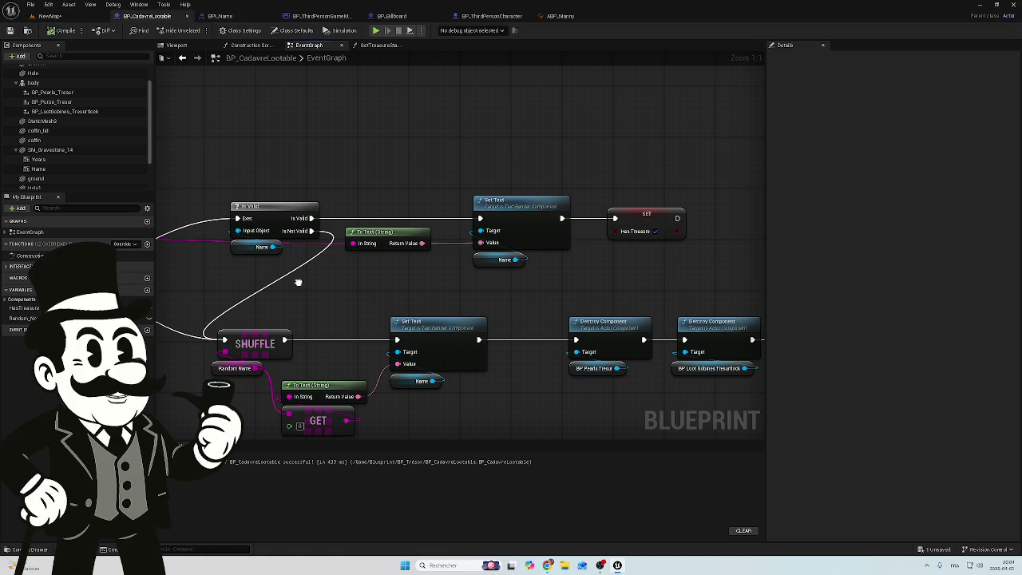
pyautogui.moveTo(297, 282); pyautogui.dragTo(283, 274)
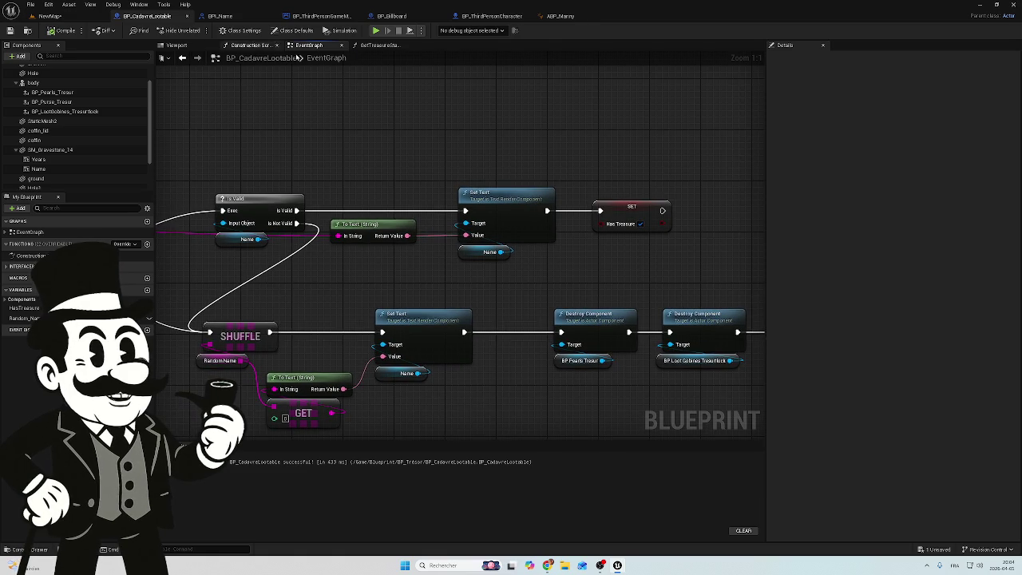
pyautogui.click(488, 16)
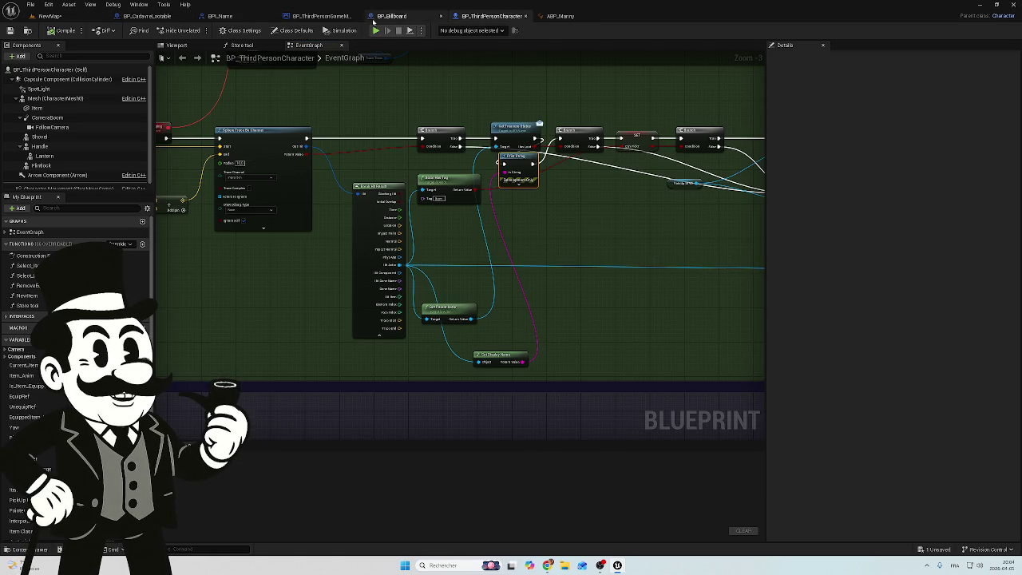
# - Look over the Get Treasure Status call, then switch back to BP_ThirdPersonGameMode
pyautogui.scroll(2, 497, 205)
pyautogui.moveTo(554, 229); pyautogui.dragTo(507, 299)
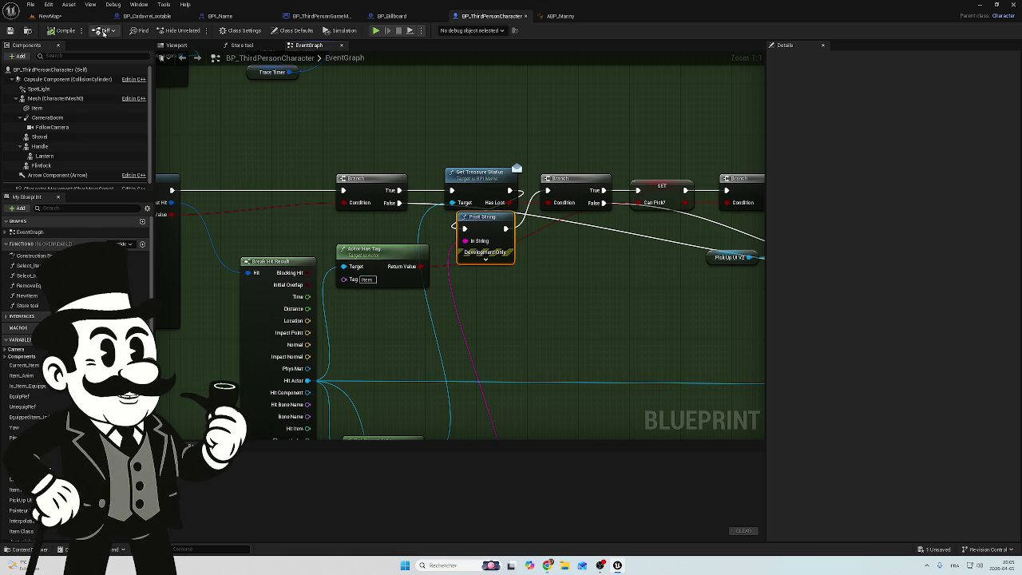
pyautogui.click(315, 16)
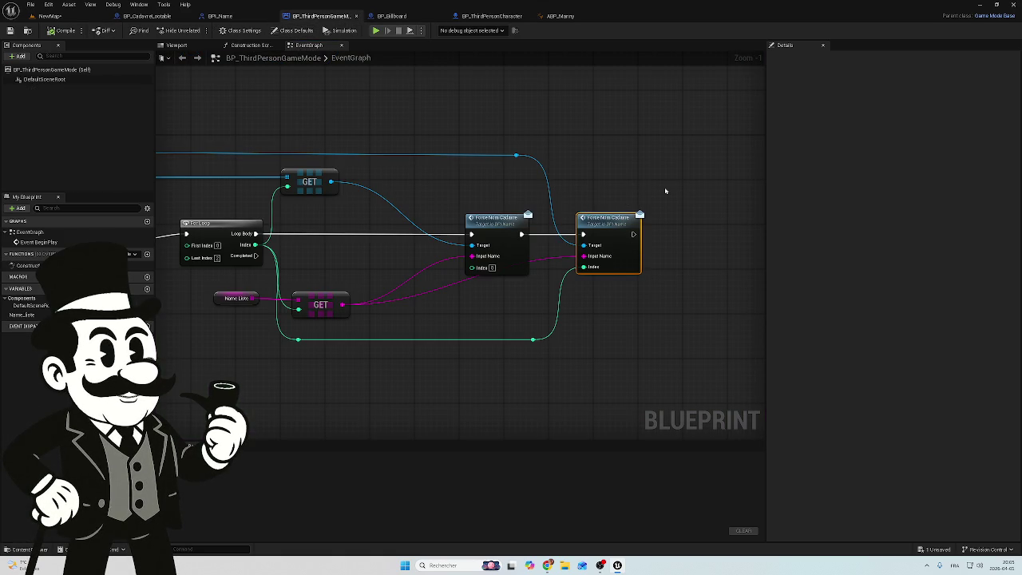
# - Return to BP_CadavreLootable's EventGraph and frame the ForceNomCadavre event with its Branch paths
pyautogui.moveTo(665, 190)
pyautogui.mouseDown()
pyautogui.moveTo(575, 299)
pyautogui.moveTo(598, 303)
pyautogui.mouseUp()
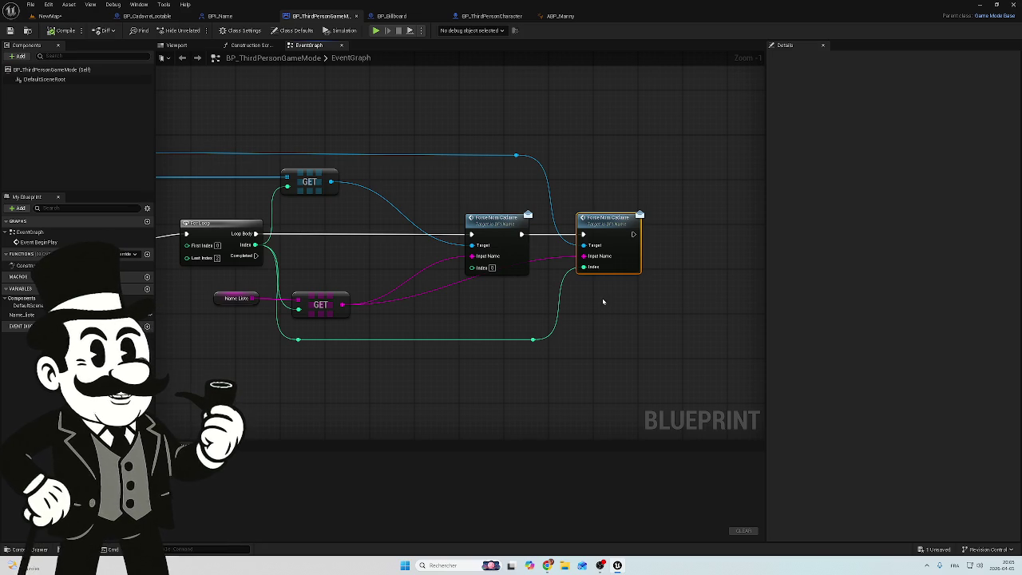
pyautogui.click(140, 16)
pyautogui.moveTo(399, 296)
pyautogui.mouseDown()
pyautogui.moveTo(638, 303)
pyautogui.moveTo(519, 274)
pyautogui.moveTo(681, 284)
pyautogui.moveTo(612, 285)
pyautogui.moveTo(642, 283)
pyautogui.mouseUp()
pyautogui.scroll(-2, 623, 296)
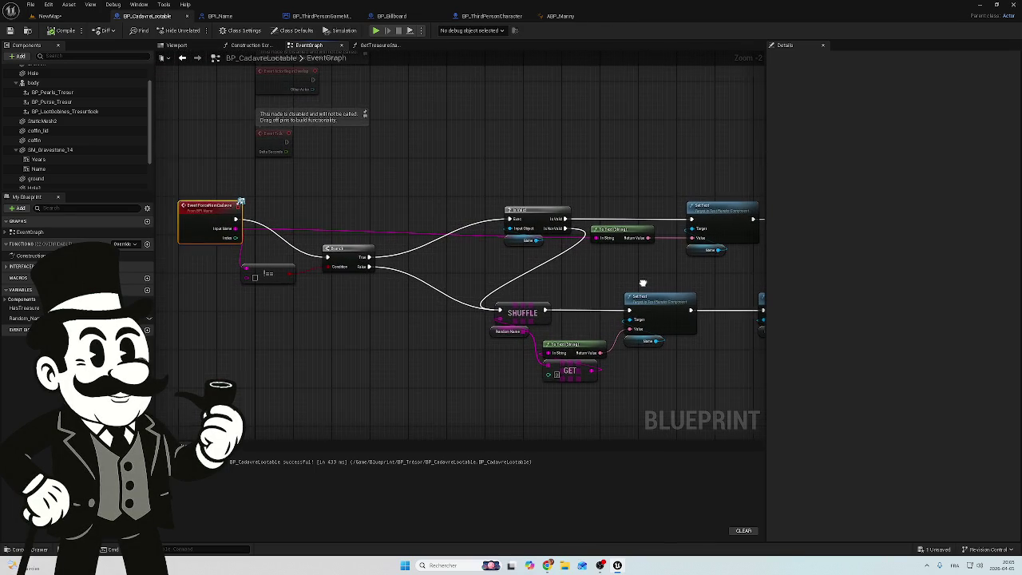
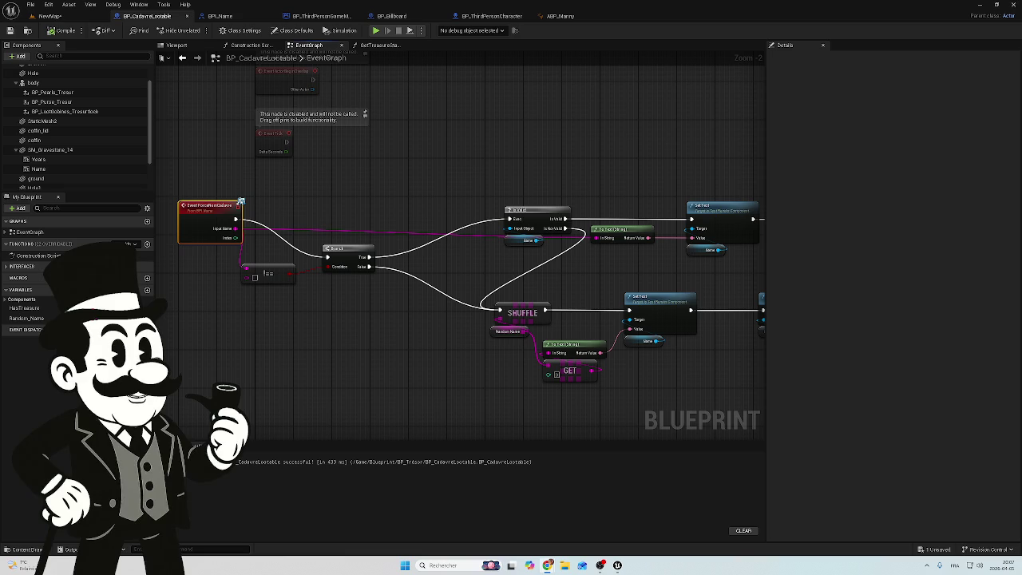
# - Pan the graph to show the disabled events and the Branch and Is Valid nodes
pyautogui.moveTo(369, 176); pyautogui.dragTo(404, 324)
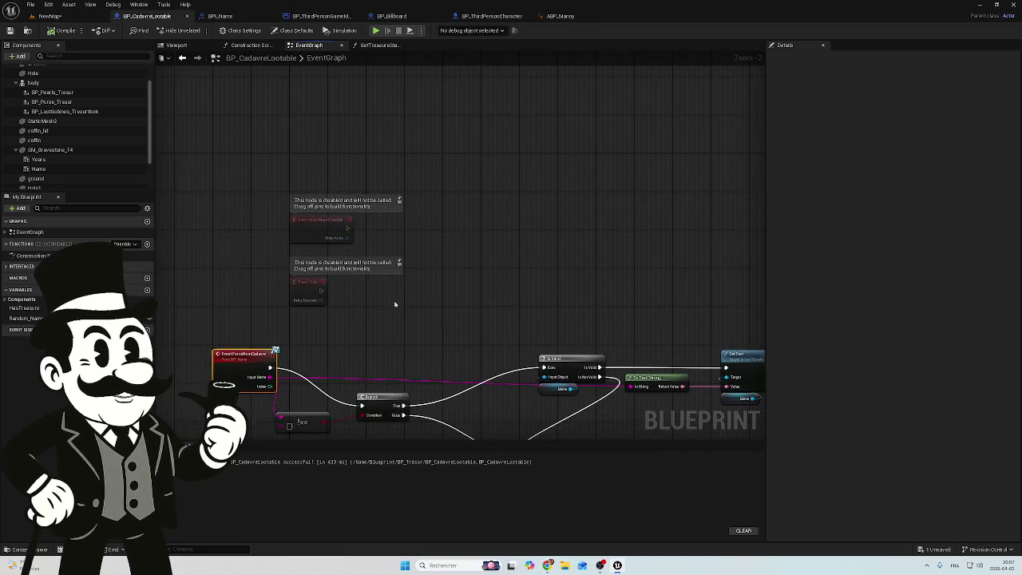
pyautogui.scroll(2, 297, 223)
pyautogui.moveTo(431, 214); pyautogui.dragTo(386, 271)
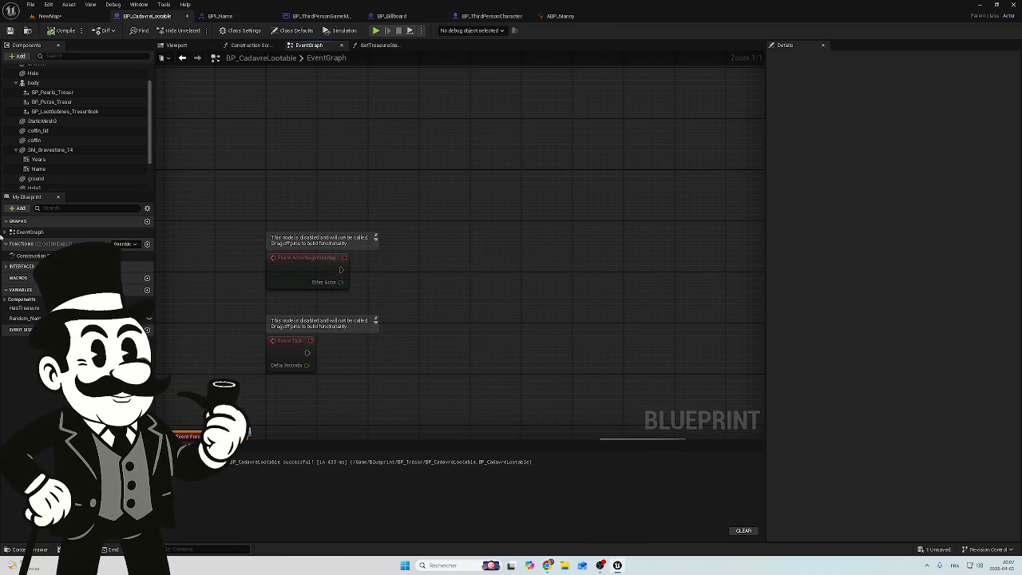
pyautogui.scroll(-1, 493, 199)
pyautogui.moveTo(520, 253); pyautogui.dragTo(488, 202)
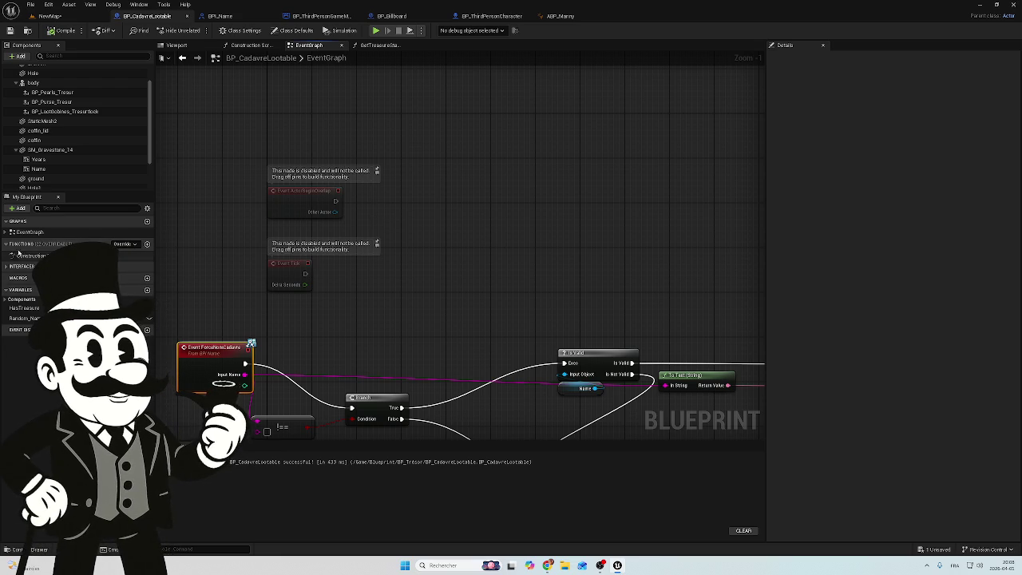
# - Toggle the events list, then search 'get evenbevent big' in the node menu without adding anything
pyautogui.click(7, 231)
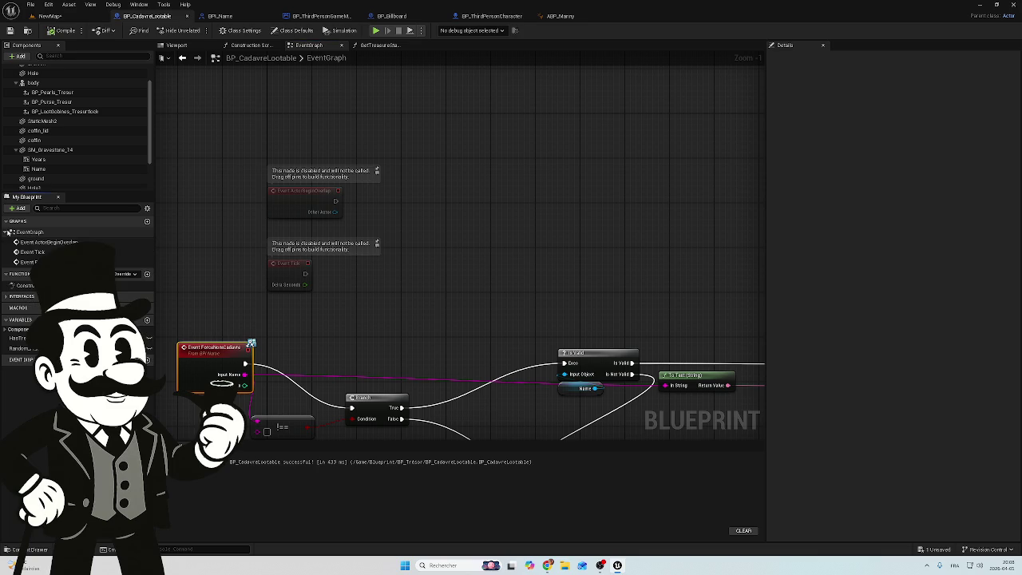
pyautogui.click(7, 232)
pyautogui.moveTo(321, 135)
pyautogui.mouseDown()
pyautogui.moveTo(331, 157)
pyautogui.moveTo(386, 203)
pyautogui.moveTo(388, 244)
pyautogui.moveTo(456, 338)
pyautogui.moveTo(388, 229)
pyautogui.mouseUp()
pyautogui.rightClick(388, 229)
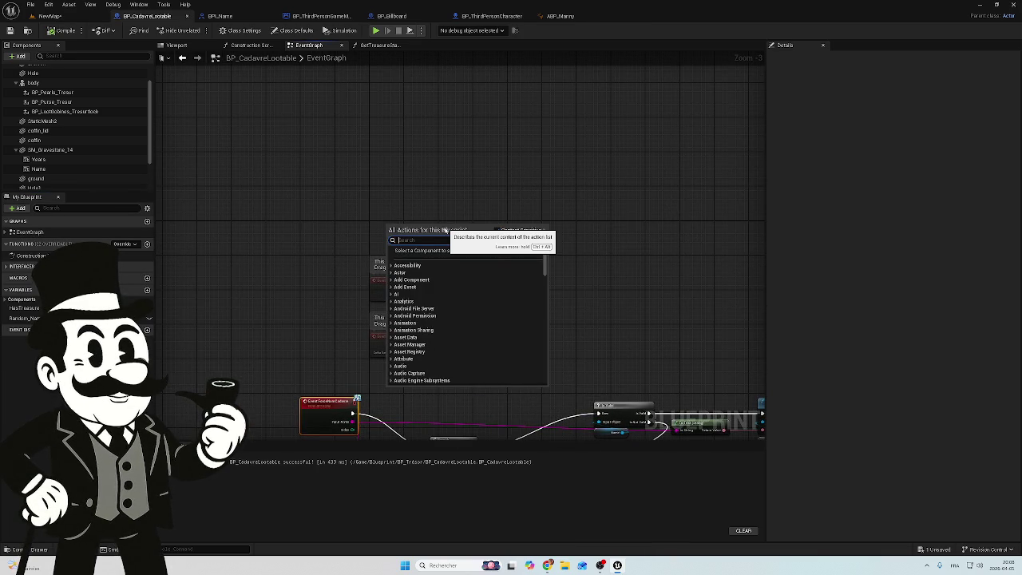
pyautogui.write('get')
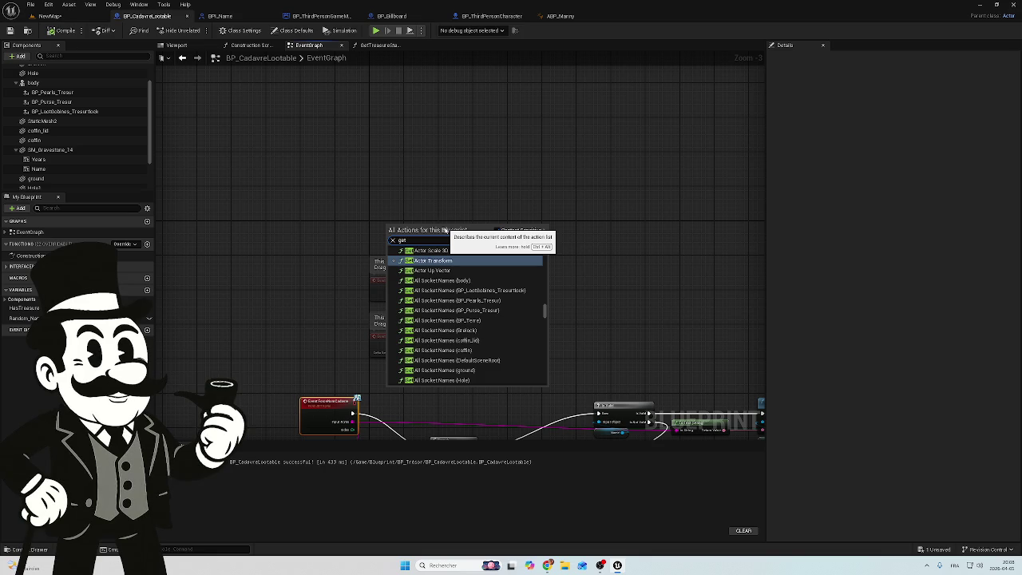
pyautogui.write(' even')
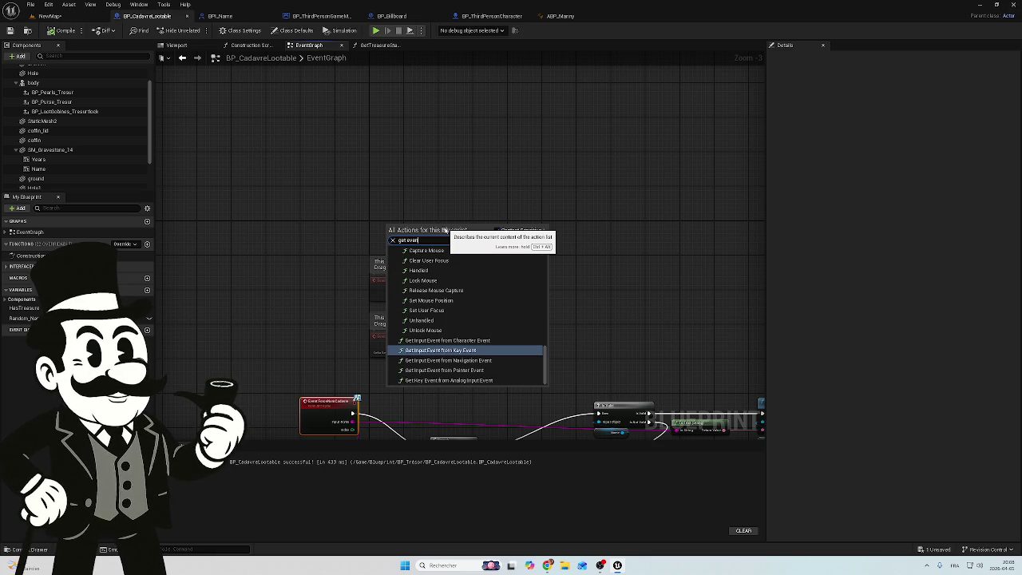
pyautogui.write('b')
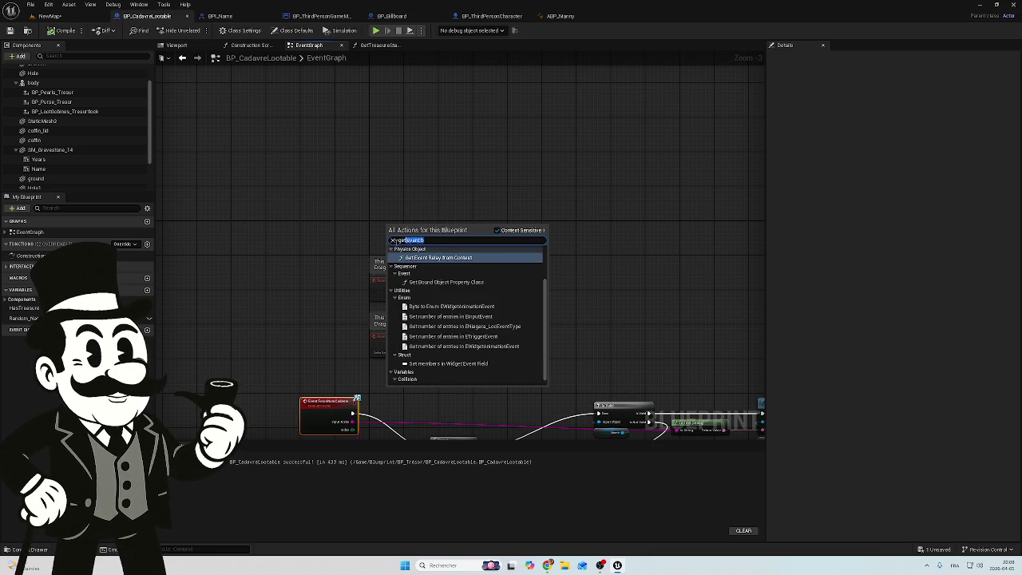
pyautogui.write('event b')
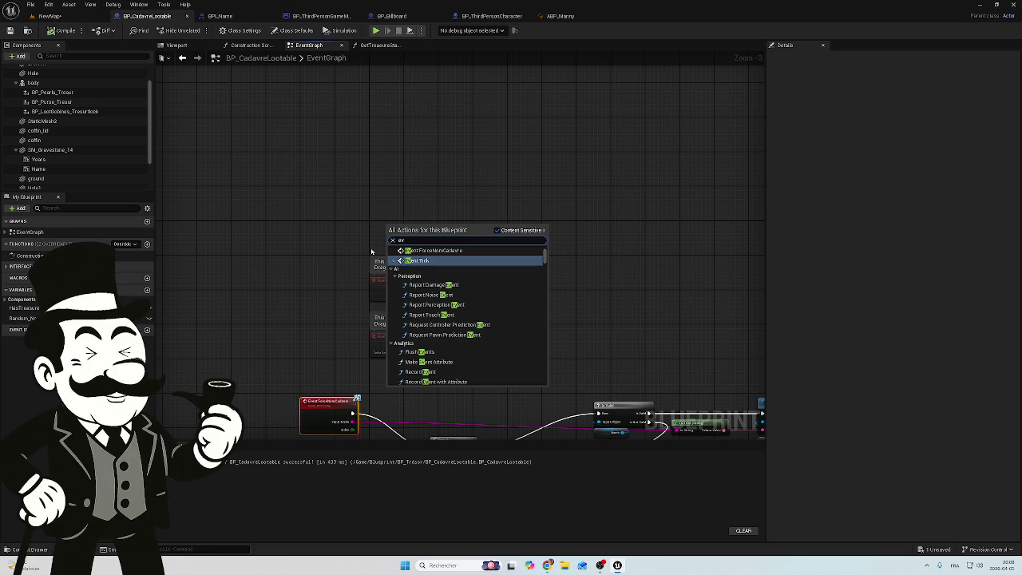
pyautogui.write('i')
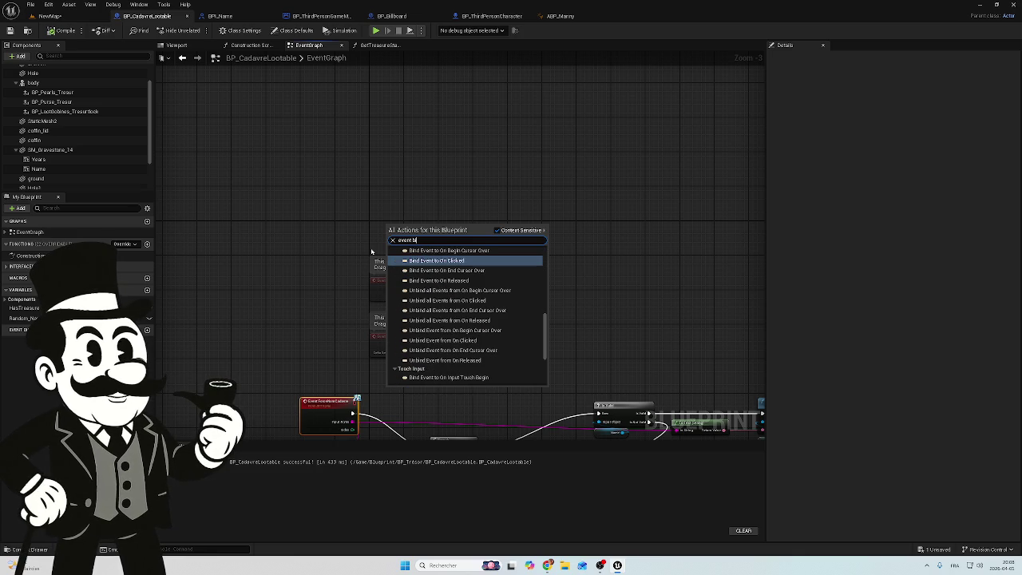
pyautogui.write('gn')
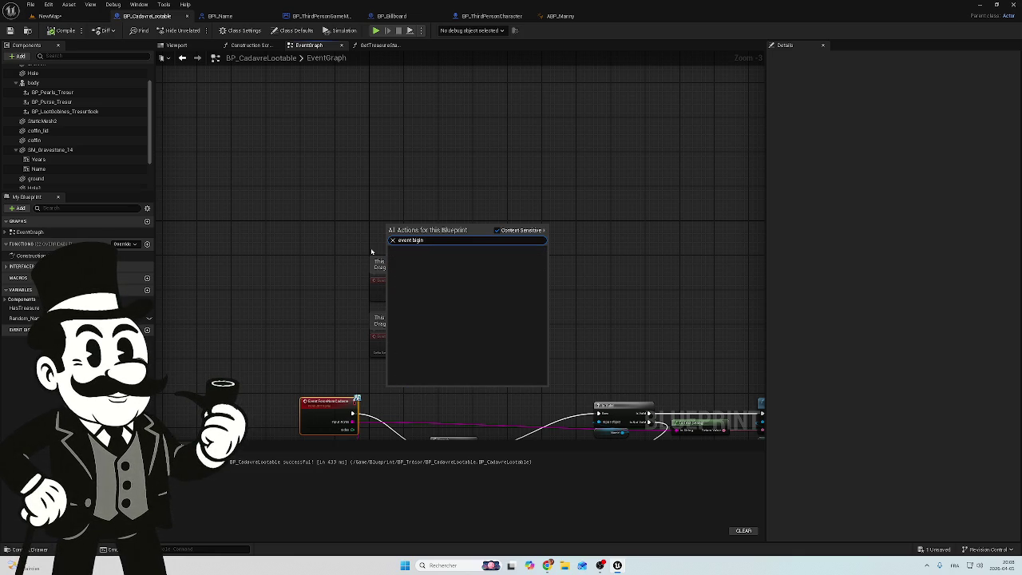
pyautogui.press('BackSpace')
pyautogui.press('BackSpace')
pyautogui.press('BackSpace')
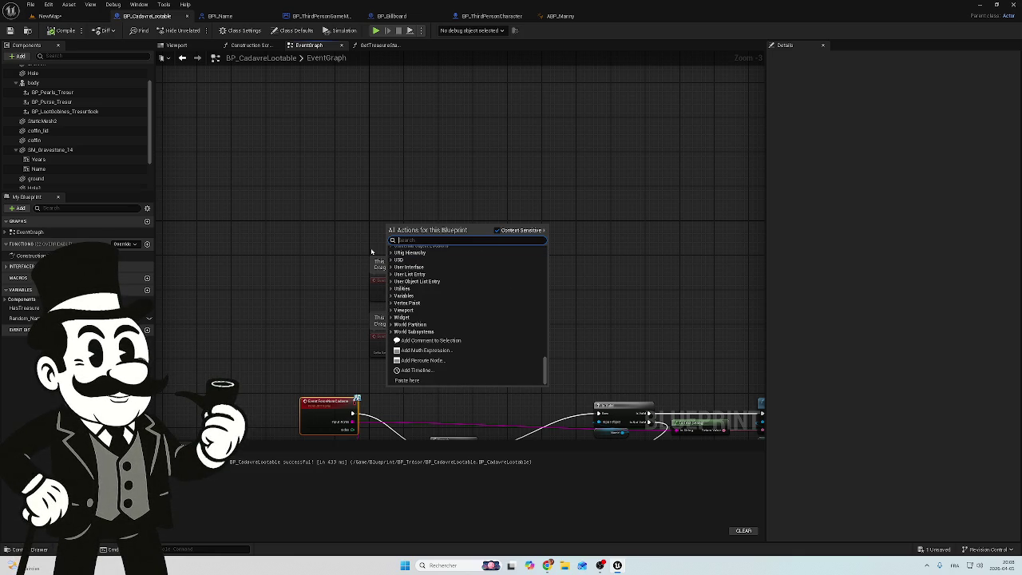
pyautogui.click(269, 303)
# - Bring the Branch, Is Valid and Shuffle nodes into view and list the graph's events
pyautogui.scroll(1, 402, 293)
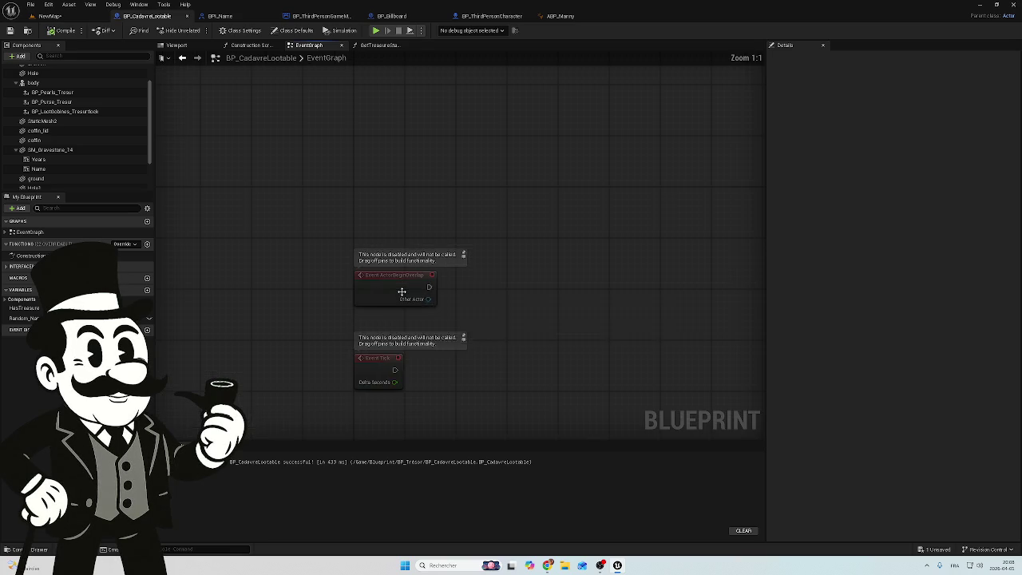
pyautogui.scroll(1, 306, 338)
pyautogui.moveTo(305, 338)
pyautogui.mouseDown()
pyautogui.moveTo(304, 142)
pyautogui.moveTo(280, 231)
pyautogui.moveTo(298, 361)
pyautogui.mouseUp()
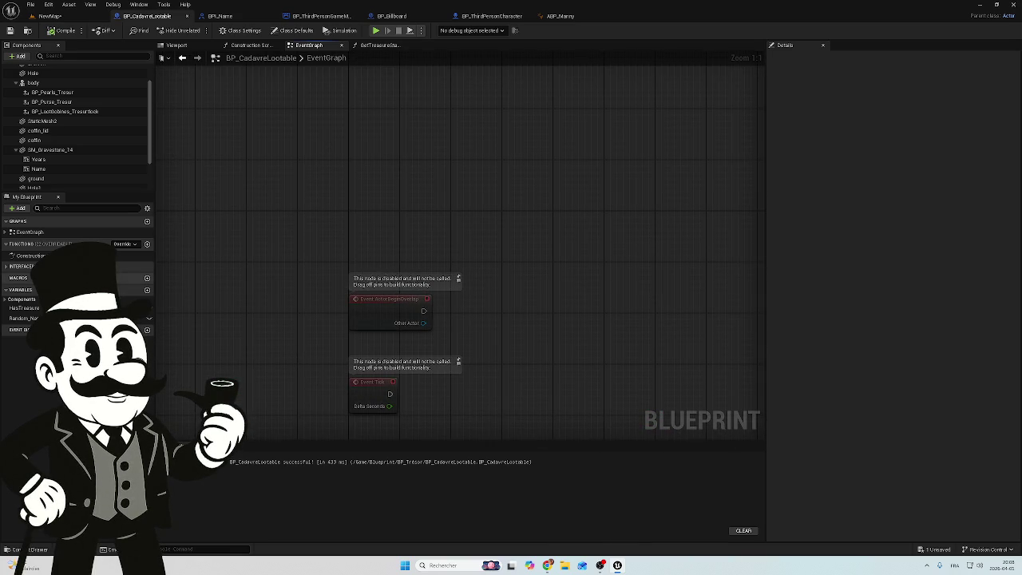
pyautogui.click(5, 231)
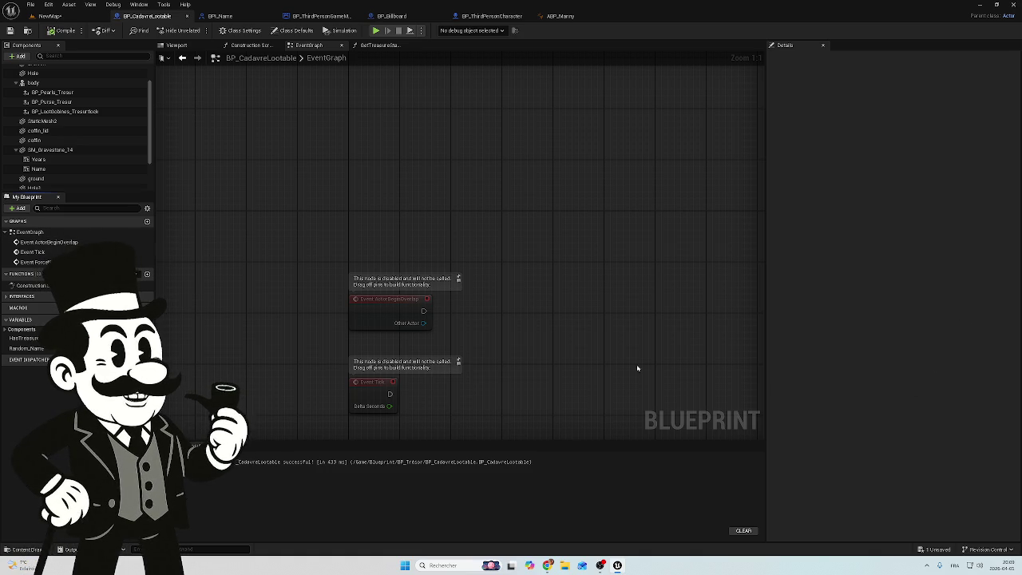
# - Expand and collapse Interfaces, then view BP_Name and the BP_ThirdPersonGameMode blueprint
pyautogui.click(8, 297)
pyautogui.click(7, 297)
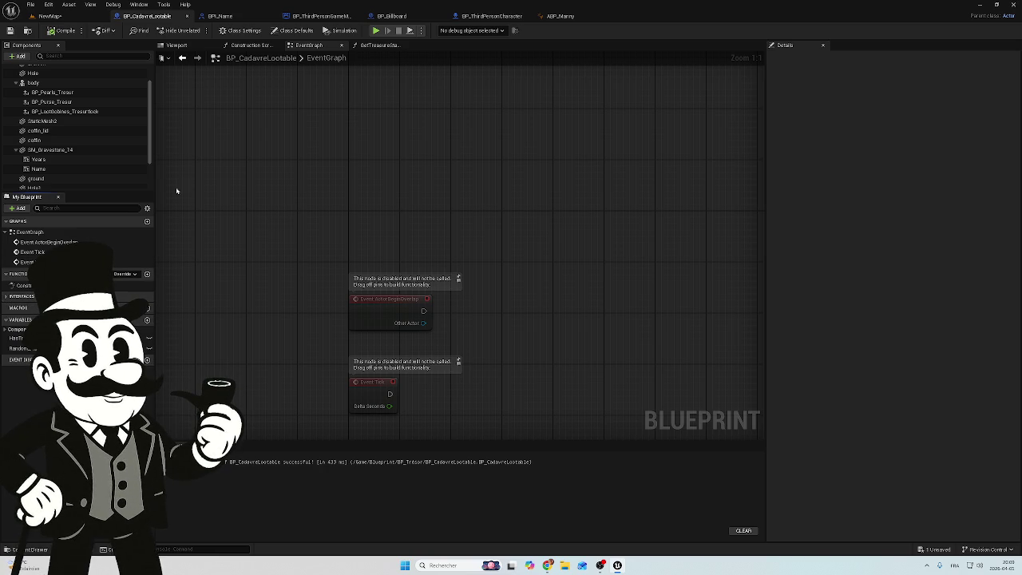
pyautogui.click(220, 16)
pyautogui.click(319, 16)
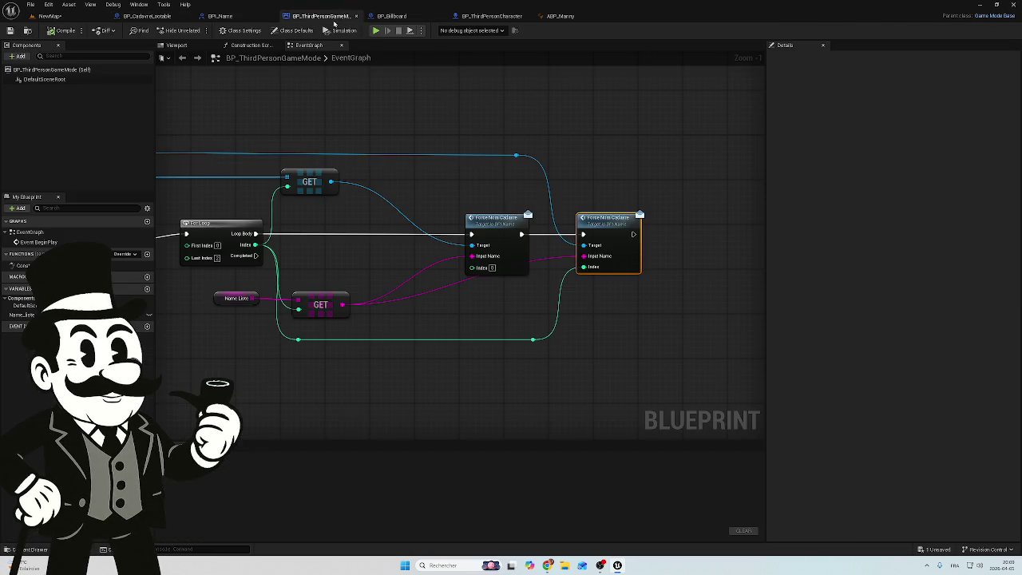
# - Review the game mode's BeginPlay with SHUFFLE and Name Liste, then select BP_Billboard's Event BeginPlay
pyautogui.moveTo(259, 154)
pyautogui.mouseDown()
pyautogui.moveTo(774, 232)
pyautogui.moveTo(449, 222)
pyautogui.moveTo(440, 260)
pyautogui.moveTo(606, 229)
pyautogui.mouseUp()
pyautogui.scroll(1, 419, 271)
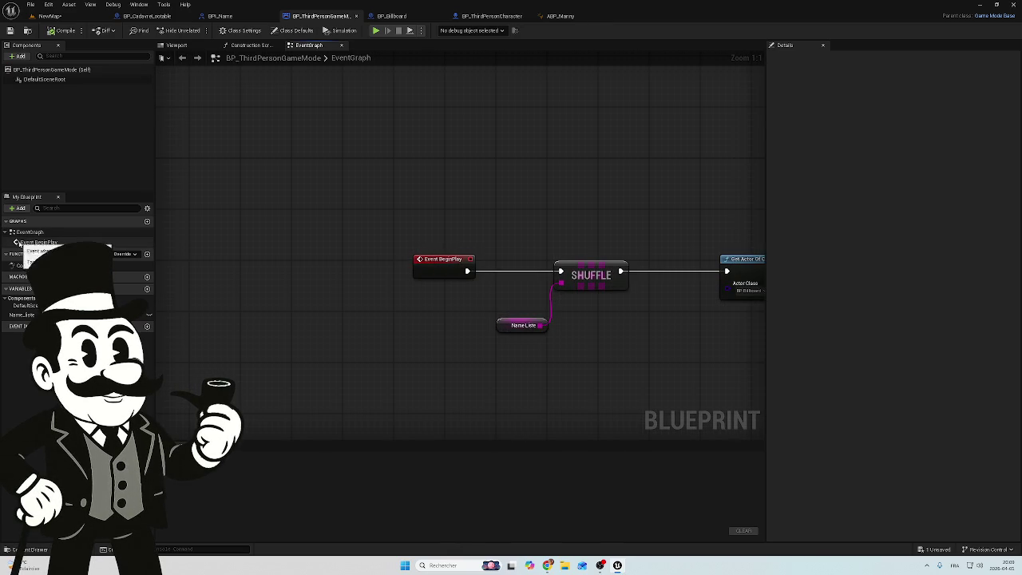
pyautogui.click(392, 16)
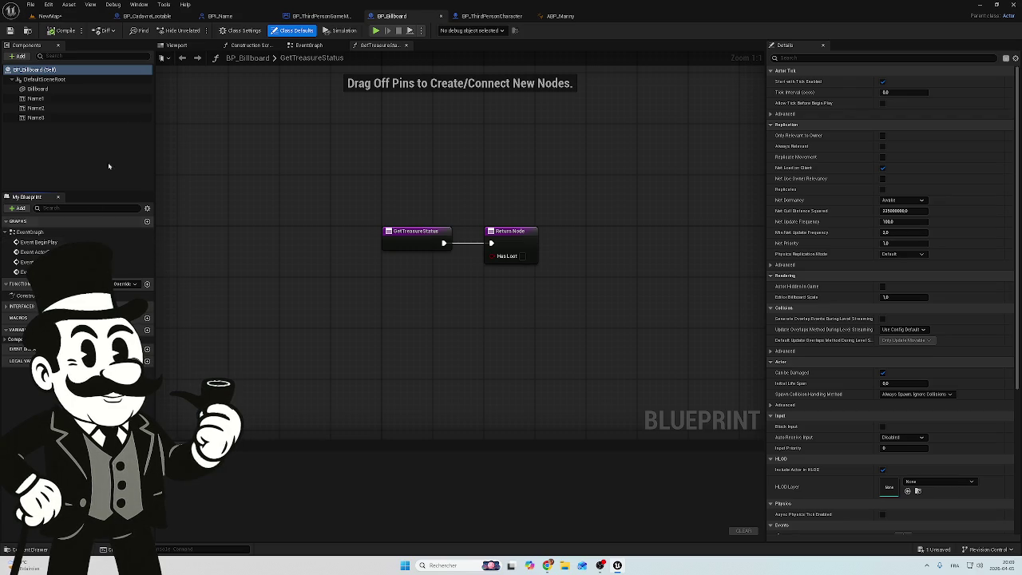
pyautogui.click(50, 241)
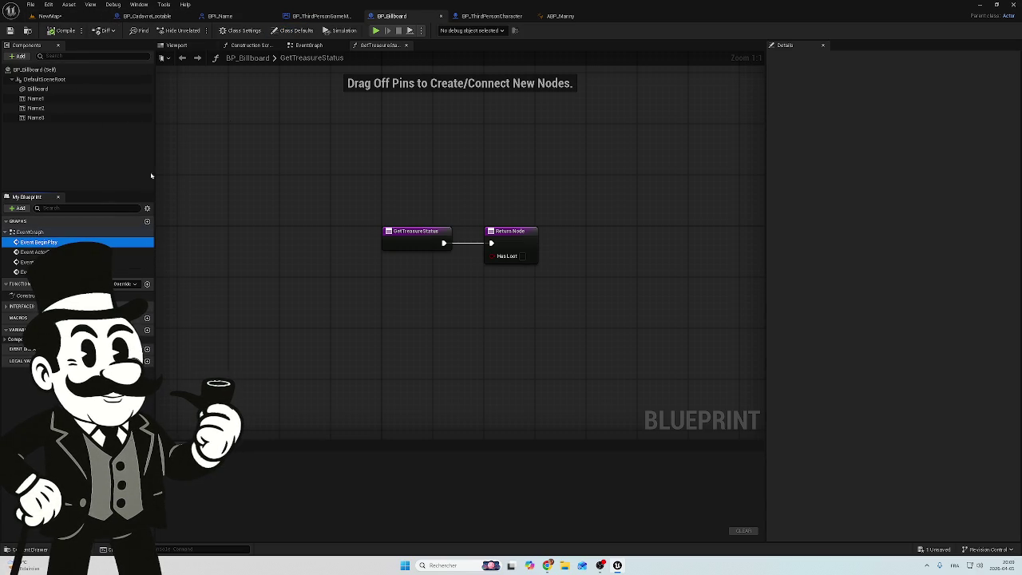
pyautogui.click(308, 45)
pyautogui.moveTo(278, 107)
pyautogui.mouseDown()
pyautogui.moveTo(239, 230)
pyautogui.moveTo(338, 335)
pyautogui.mouseUp()
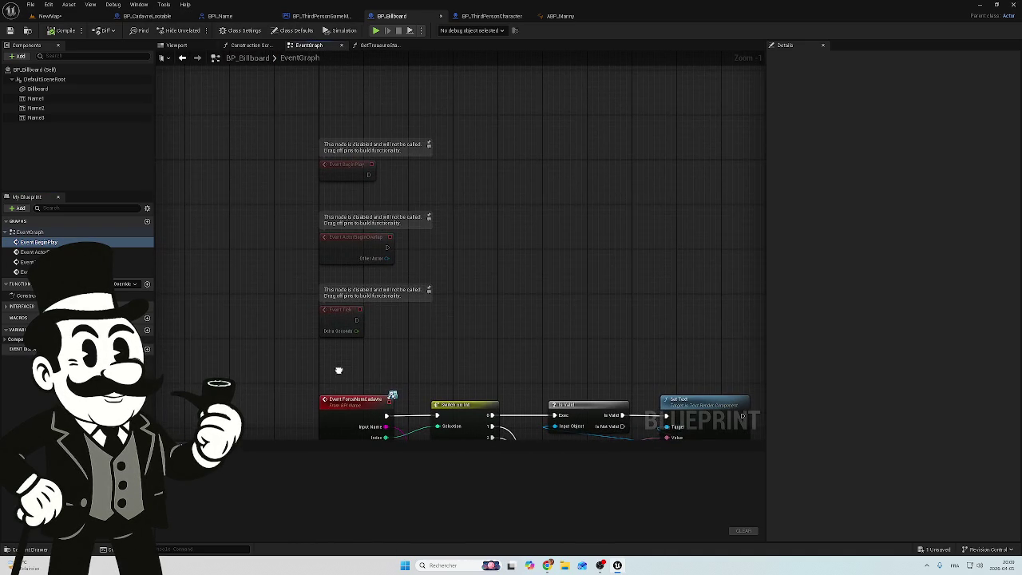
pyautogui.click(332, 169)
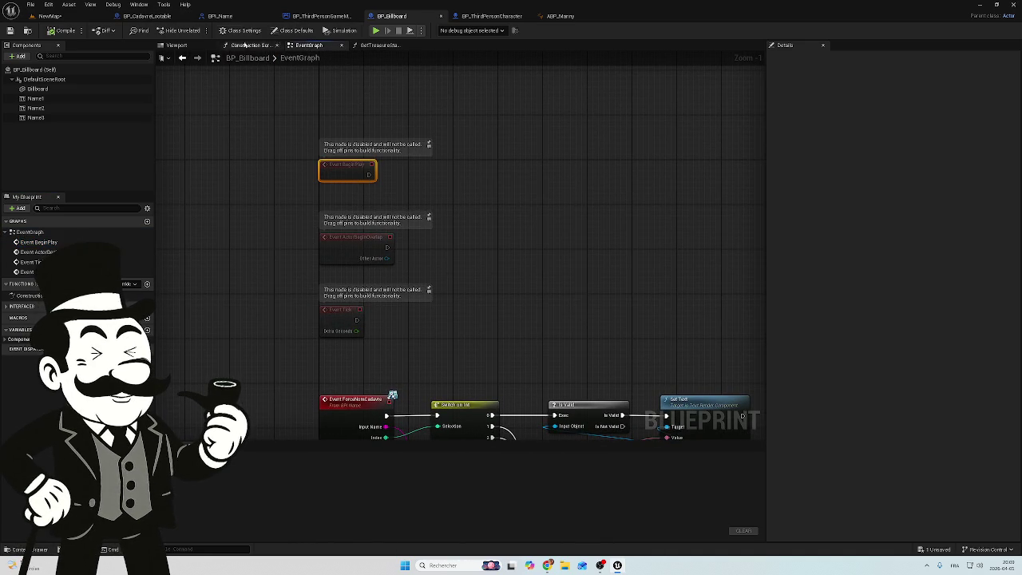
pyautogui.click(143, 18)
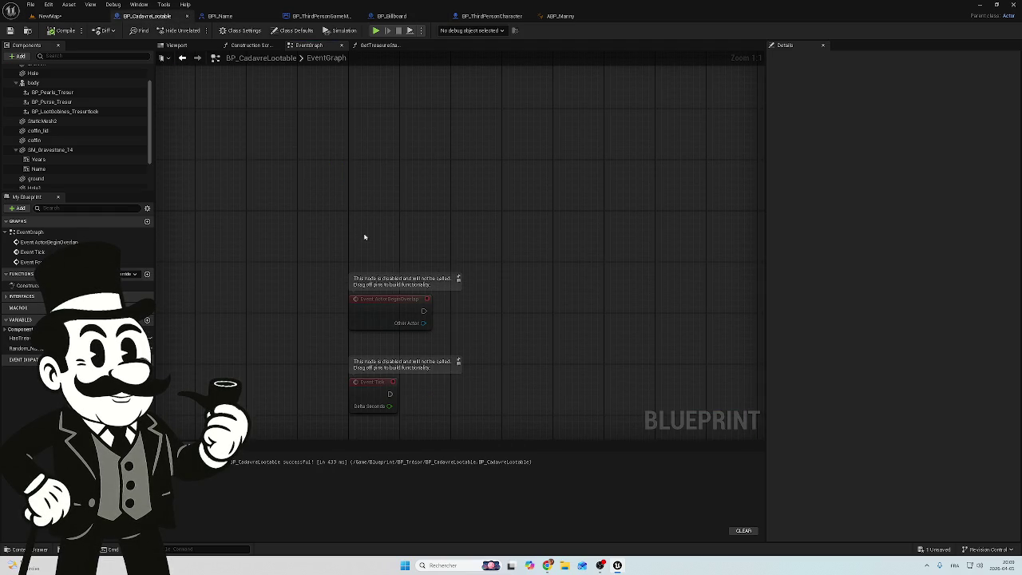
# - Paste the copied Event BeginPlay node and place it above the other events
pyautogui.hotkey('ctrl', 'v')
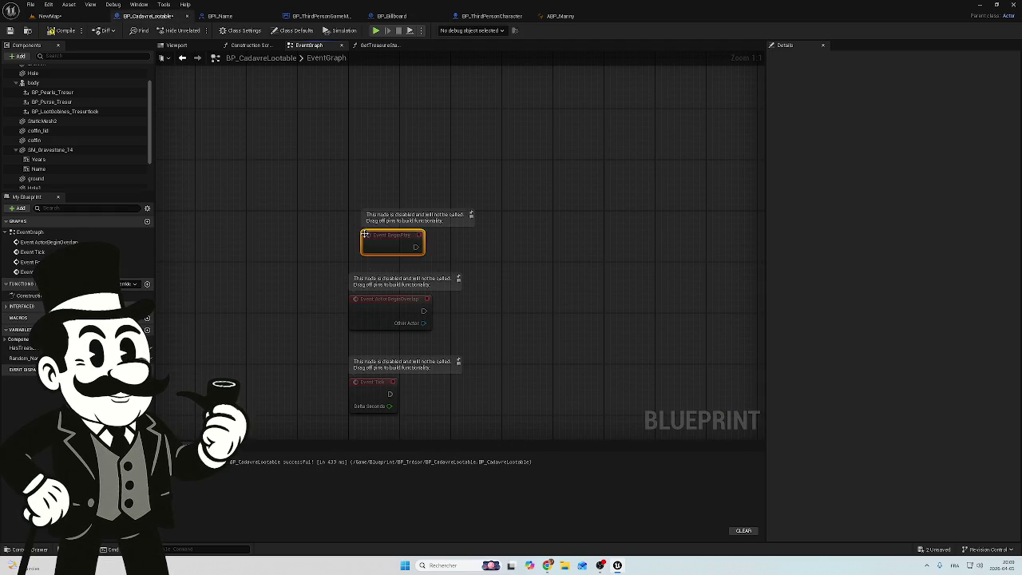
pyautogui.moveTo(485, 189); pyautogui.dragTo(380, 262)
pyautogui.click(479, 220)
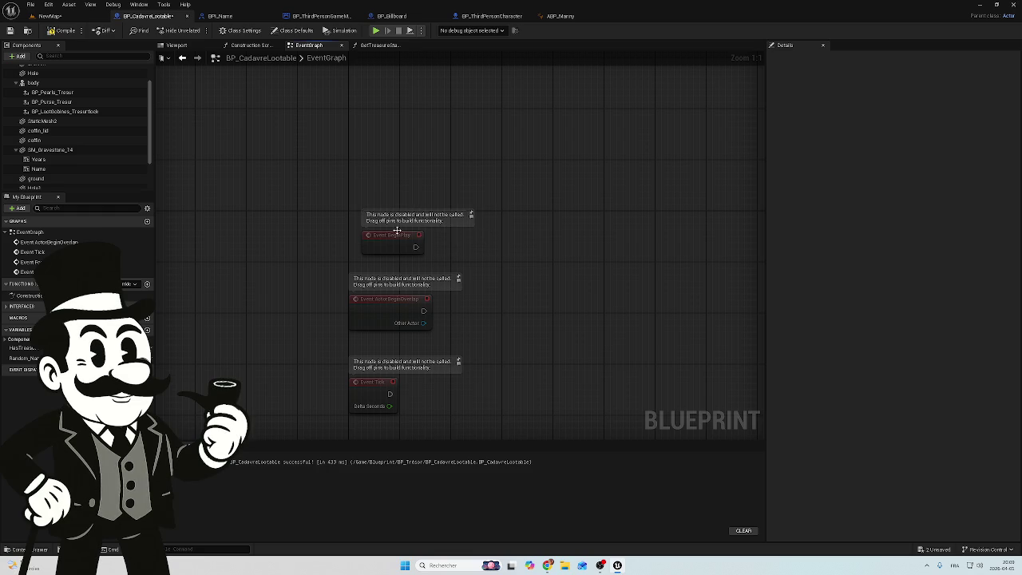
pyautogui.moveTo(375, 234)
pyautogui.mouseDown()
pyautogui.moveTo(459, 214)
pyautogui.moveTo(363, 234)
pyautogui.moveTo(366, 219)
pyautogui.mouseUp()
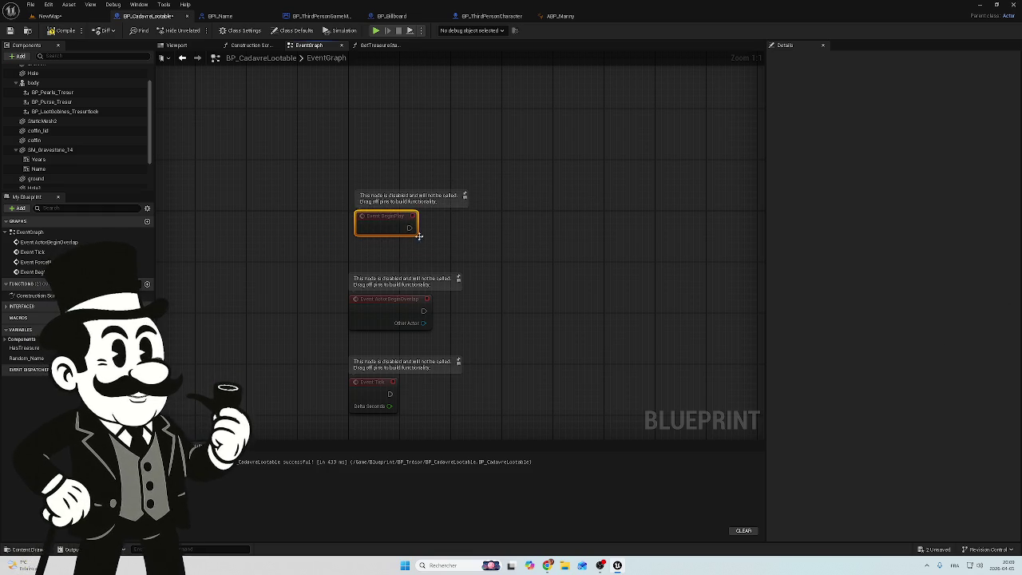
# - Add a Delay node after BeginPlay and set its Duration to 0.5
pyautogui.moveTo(409, 227); pyautogui.dragTo(516, 231)
pyautogui.write('de')
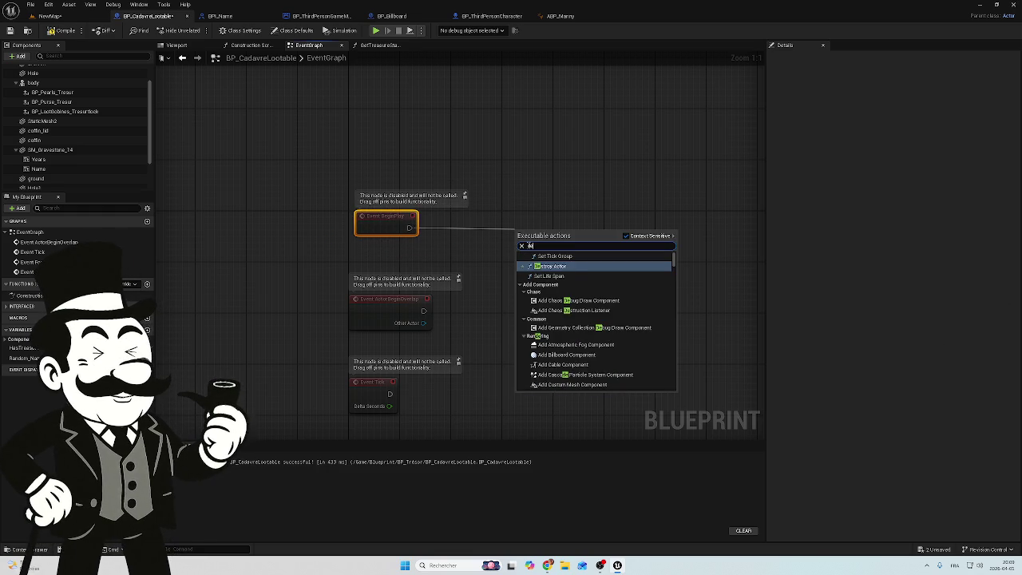
pyautogui.write('la')
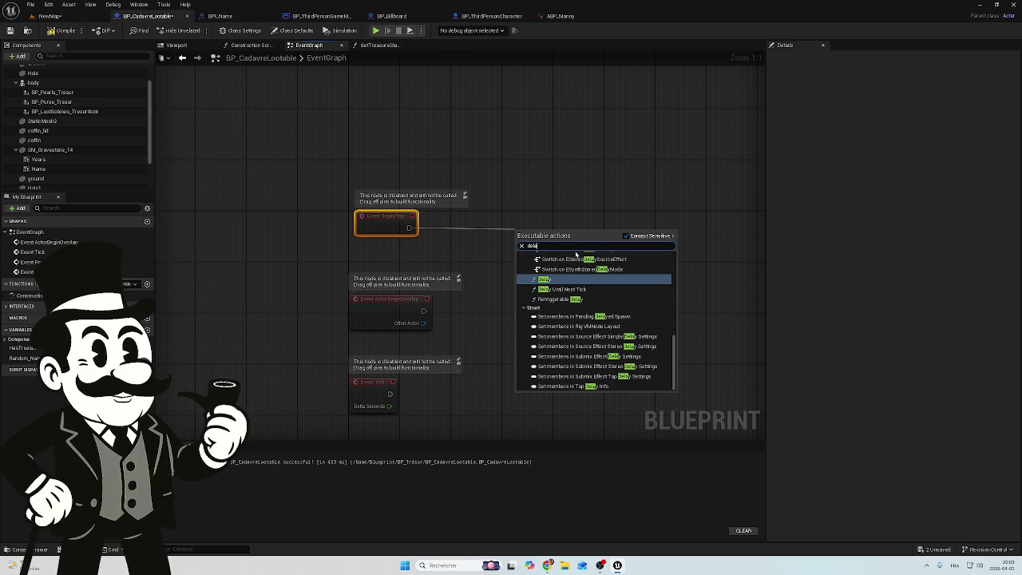
pyautogui.click(556, 279)
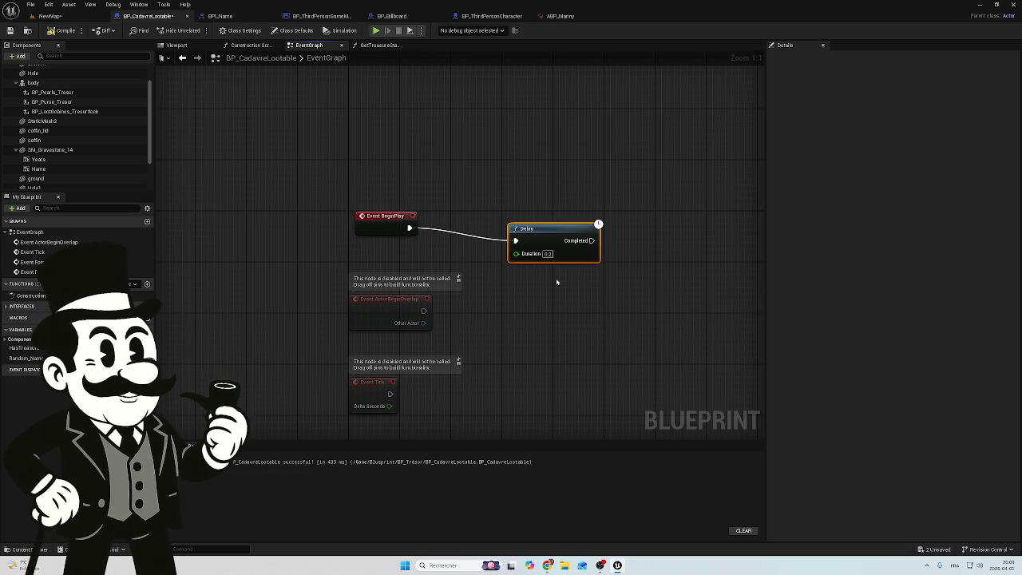
pyautogui.moveTo(519, 229); pyautogui.dragTo(487, 217)
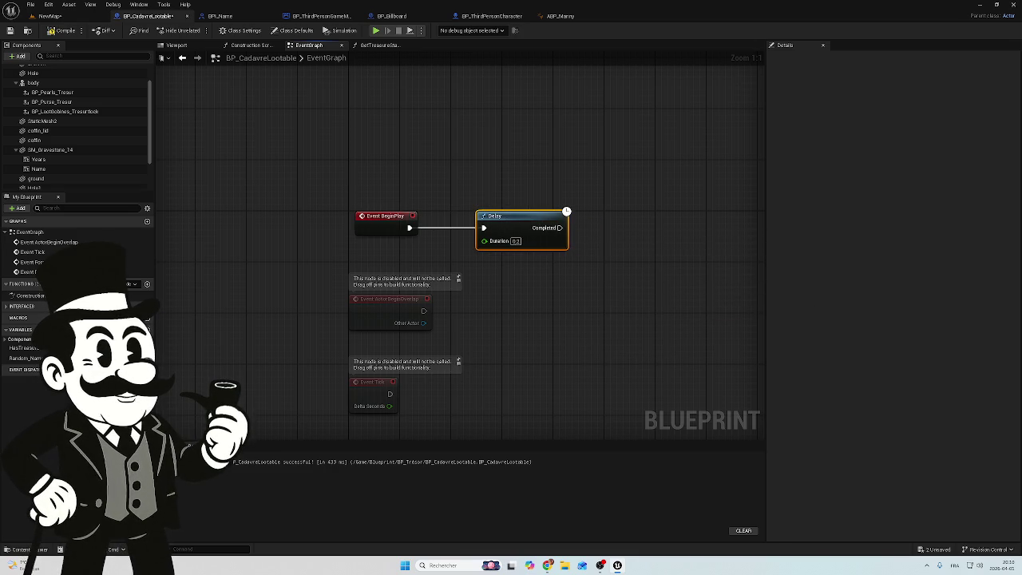
pyautogui.click(519, 241)
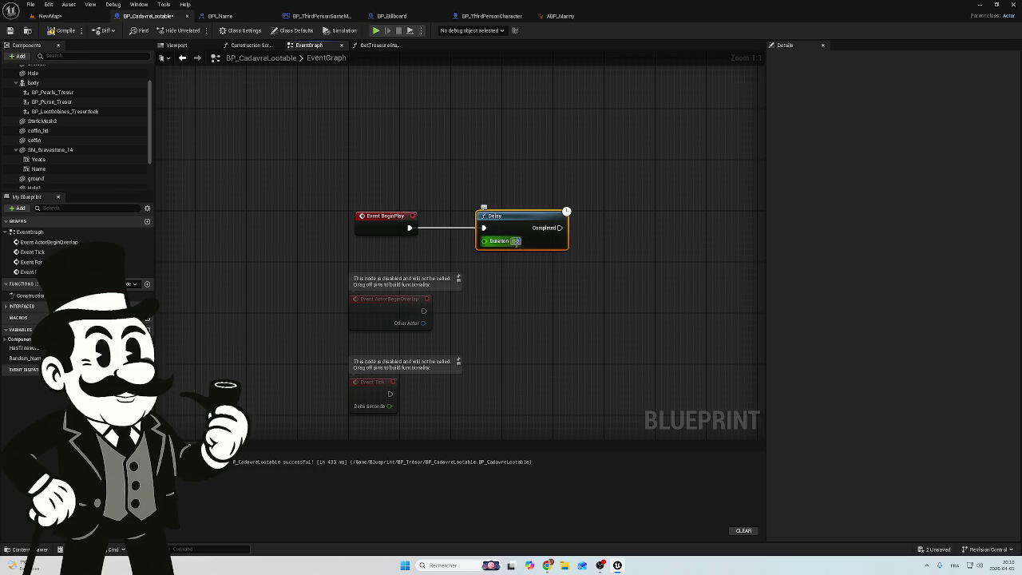
pyautogui.write('0.5')
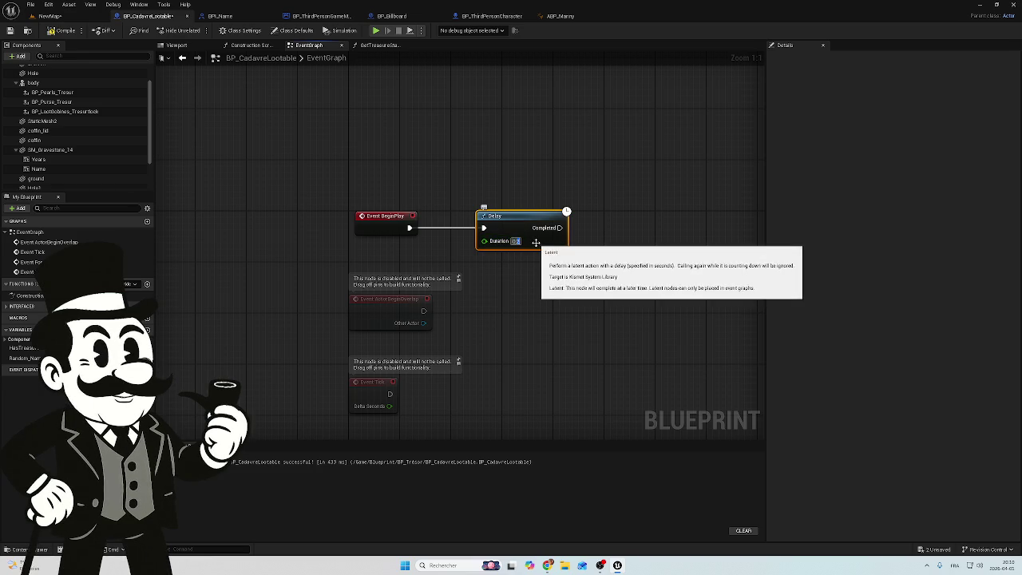
pyautogui.click(577, 302)
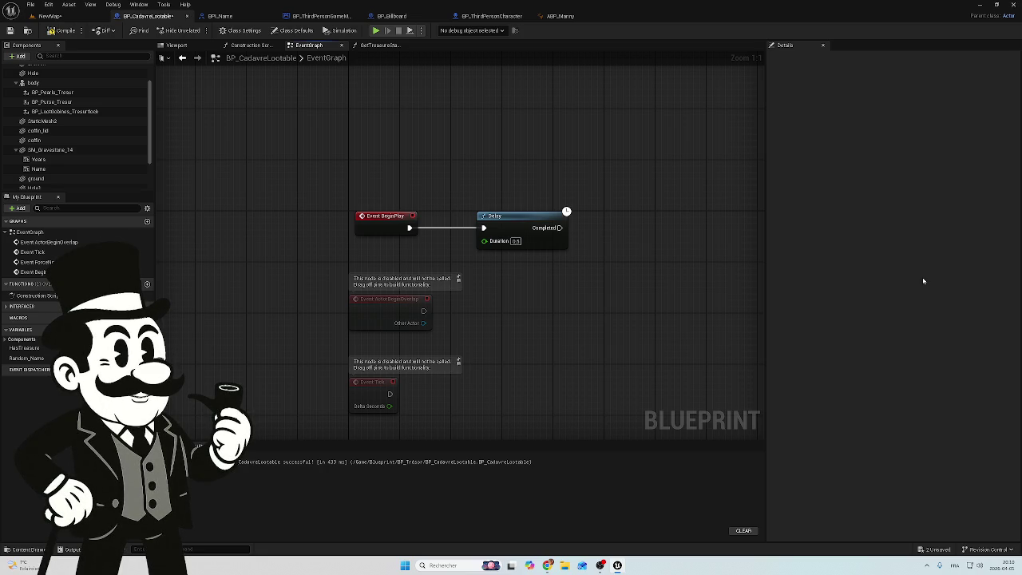
# - Add a Branch node after the Delay's Completed output and shift it left
pyautogui.moveTo(602, 228)
pyautogui.mouseDown()
pyautogui.moveTo(579, 216)
pyautogui.moveTo(479, 220)
pyautogui.mouseUp()
pyautogui.moveTo(408, 224)
pyautogui.mouseDown()
pyautogui.moveTo(532, 230)
pyautogui.moveTo(534, 212)
pyautogui.moveTo(399, 262)
pyautogui.moveTo(386, 226)
pyautogui.mouseUp()
pyautogui.click(480, 214)
pyautogui.moveTo(549, 170)
pyautogui.mouseDown()
pyautogui.moveTo(505, 213)
pyautogui.moveTo(473, 211)
pyautogui.mouseUp()
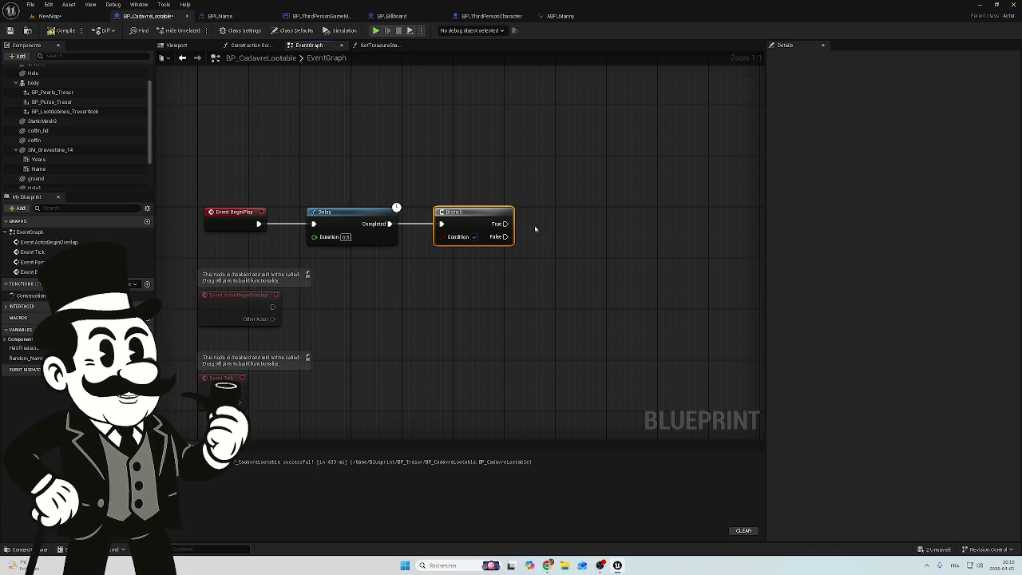
# - Place a Has Treasure getter under the Branch, then review the Shuffle and Set Text nodes below
pyautogui.moveTo(32, 348)
pyautogui.mouseDown()
pyautogui.moveTo(547, 252)
pyautogui.moveTo(387, 287)
pyautogui.moveTo(442, 237)
pyautogui.mouseUp()
pyautogui.click(409, 299)
pyautogui.moveTo(420, 285)
pyautogui.mouseDown()
pyautogui.moveTo(469, 265)
pyautogui.moveTo(460, 252)
pyautogui.mouseUp()
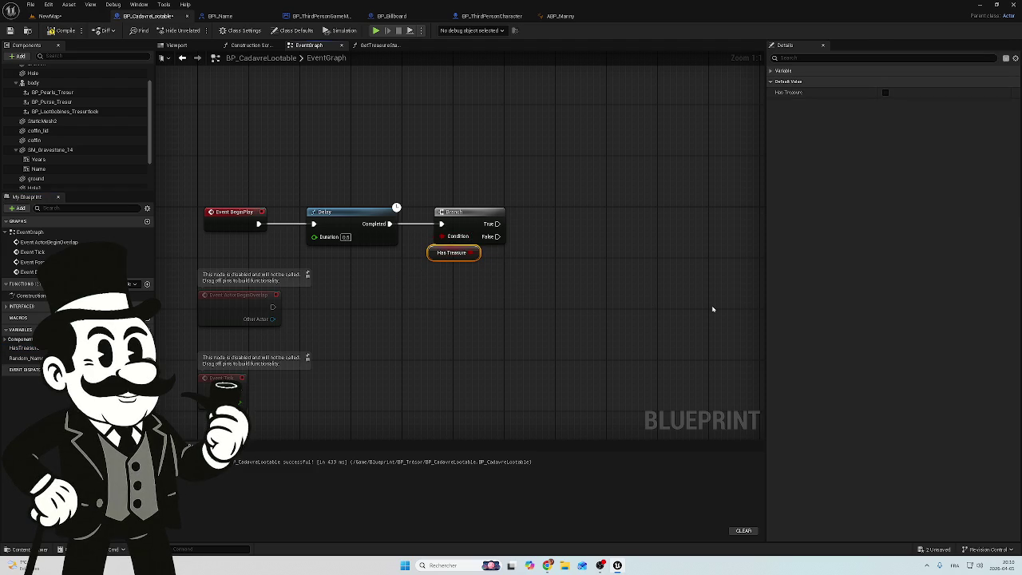
pyautogui.moveTo(481, 311)
pyautogui.mouseDown()
pyautogui.moveTo(630, 218)
pyautogui.moveTo(395, 121)
pyautogui.moveTo(337, 151)
pyautogui.moveTo(273, 142)
pyautogui.moveTo(272, 155)
pyautogui.moveTo(346, 211)
pyautogui.moveTo(497, 275)
pyautogui.moveTo(482, 267)
pyautogui.mouseUp()
pyautogui.scroll(2, 511, 215)
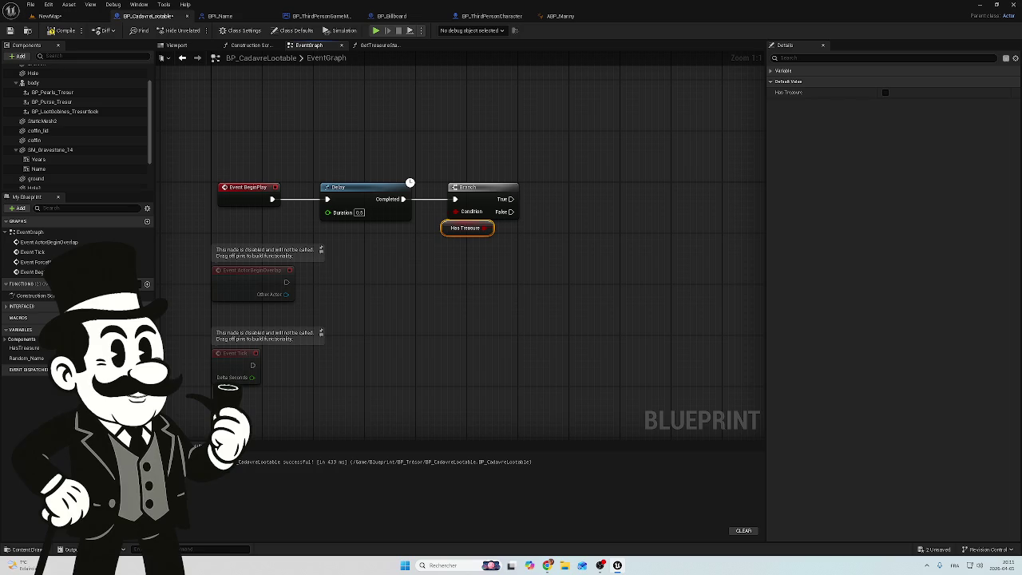
pyautogui.scroll(-3, 498, 279)
pyautogui.moveTo(504, 240)
pyautogui.mouseDown()
pyautogui.moveTo(502, 162)
pyautogui.moveTo(411, 228)
pyautogui.moveTo(447, 245)
pyautogui.moveTo(450, 121)
pyautogui.moveTo(359, 224)
pyautogui.moveTo(383, 293)
pyautogui.mouseUp()
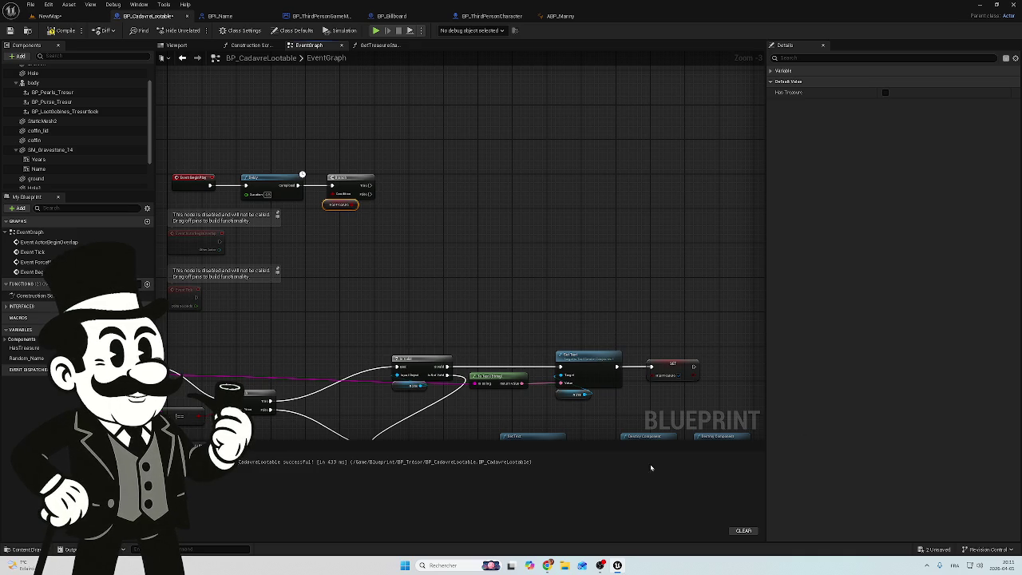
# - Copy the Shuffle, Set Text and Destroy nodes after the Branch and wire False to SHUFFLE
pyautogui.moveTo(507, 319)
pyautogui.mouseDown()
pyautogui.moveTo(498, 187)
pyautogui.moveTo(506, 128)
pyautogui.moveTo(454, 111)
pyautogui.mouseUp()
pyautogui.moveTo(310, 254)
pyautogui.mouseDown()
pyautogui.moveTo(769, 349)
pyautogui.moveTo(692, 361)
pyautogui.mouseUp()
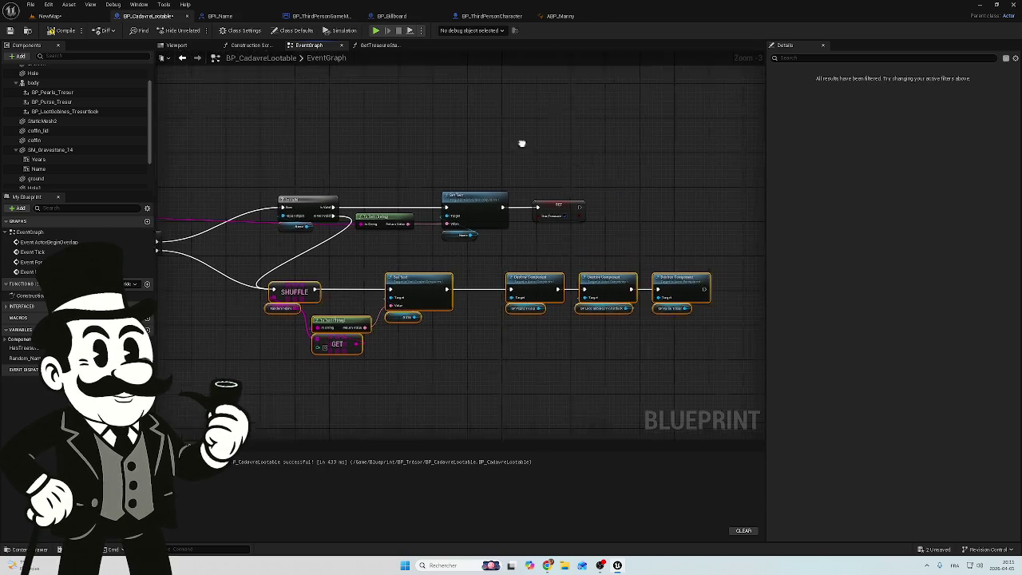
pyautogui.moveTo(514, 139); pyautogui.dragTo(610, 264)
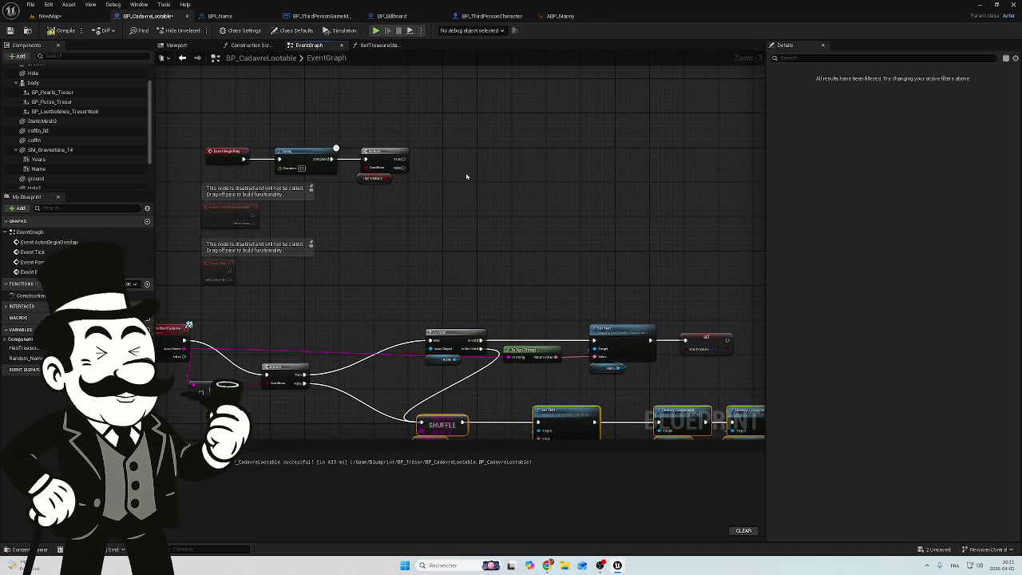
pyautogui.hotkey('ctrl', 'c')
pyautogui.hotkey('ctrl', 'v')
pyautogui.moveTo(432, 163)
pyautogui.mouseDown()
pyautogui.moveTo(597, 189)
pyautogui.moveTo(602, 170)
pyautogui.mouseUp()
pyautogui.moveTo(398, 167); pyautogui.dragTo(454, 178)
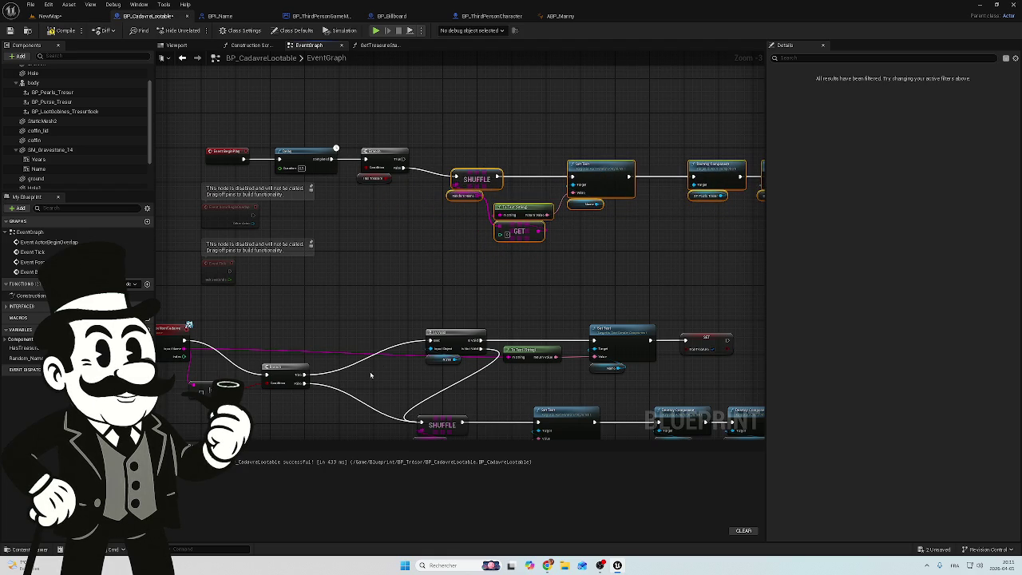
# - Delete the original lower Shuffle chain and the two leftover nodes
pyautogui.scroll(-1, 269, 235)
pyautogui.moveTo(672, 258); pyautogui.dragTo(325, 333)
pyautogui.press('Delete')
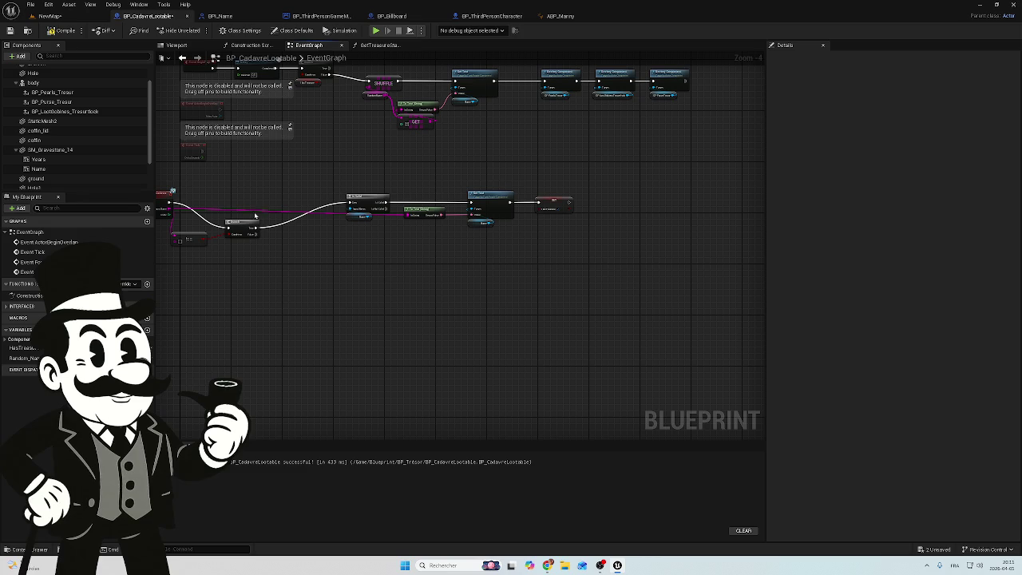
pyautogui.moveTo(255, 187)
pyautogui.mouseDown()
pyautogui.moveTo(212, 269)
pyautogui.moveTo(171, 281)
pyautogui.mouseUp()
pyautogui.press('Delete')
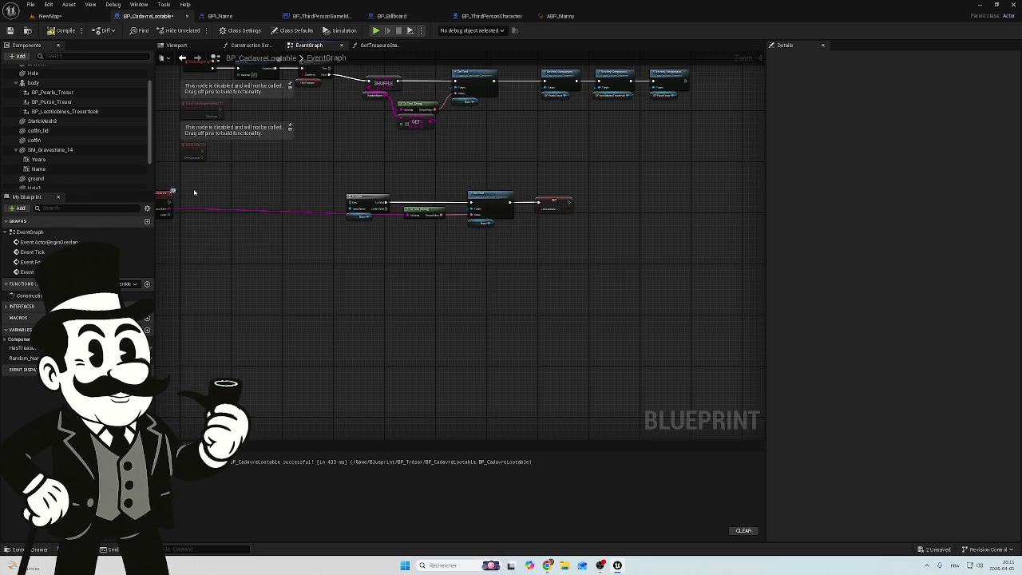
# - Wire the lower event straight into Is Valid and shift that node group right
pyautogui.scroll(4, 194, 187)
pyautogui.moveTo(279, 230); pyautogui.dragTo(604, 230)
pyautogui.scroll(-5, 595, 239)
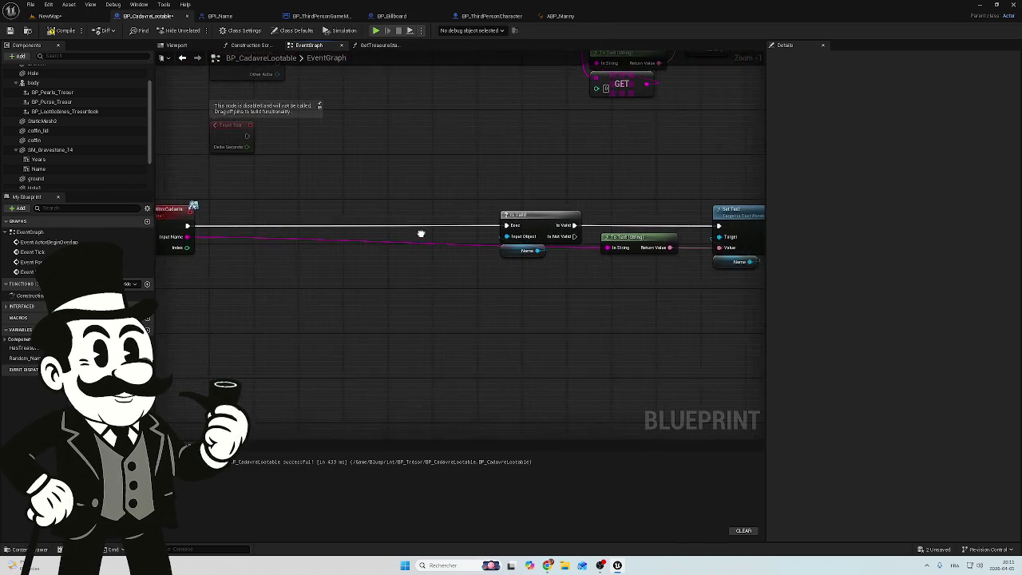
pyautogui.moveTo(679, 212)
pyautogui.mouseDown()
pyautogui.moveTo(621, 281)
pyautogui.moveTo(447, 266)
pyautogui.moveTo(322, 239)
pyautogui.mouseUp()
pyautogui.moveTo(562, 218); pyautogui.dragTo(247, 319)
pyautogui.moveTo(258, 243); pyautogui.dragTo(309, 242)
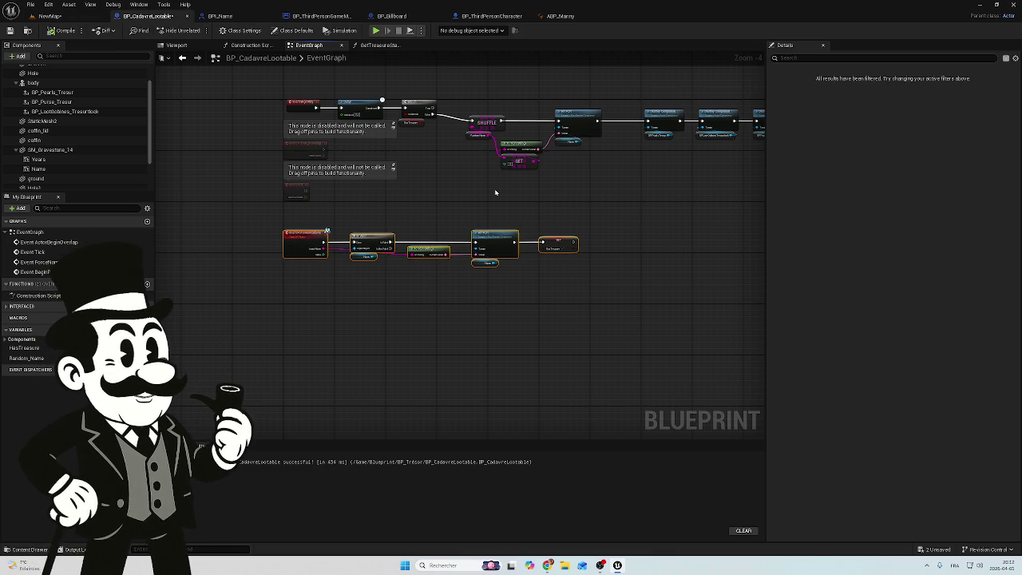
# - Review the Branch, SHUFFLE and Destroy Component chain, nudging the Set Text node slightly right
pyautogui.scroll(4, 456, 230)
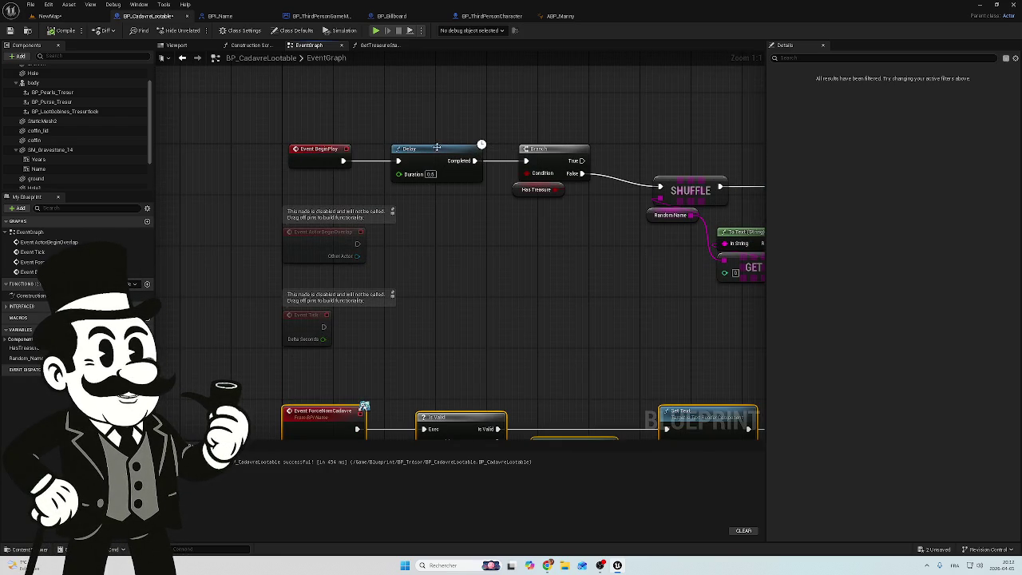
pyautogui.moveTo(629, 132); pyautogui.dragTo(460, 152)
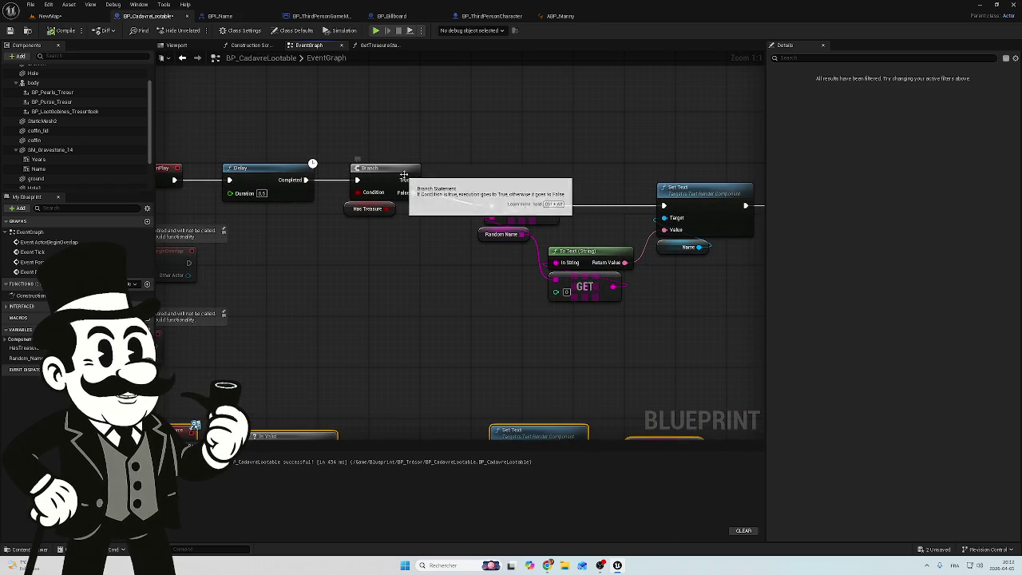
pyautogui.moveTo(424, 237); pyautogui.dragTo(374, 207)
pyautogui.moveTo(442, 155); pyautogui.dragTo(392, 230)
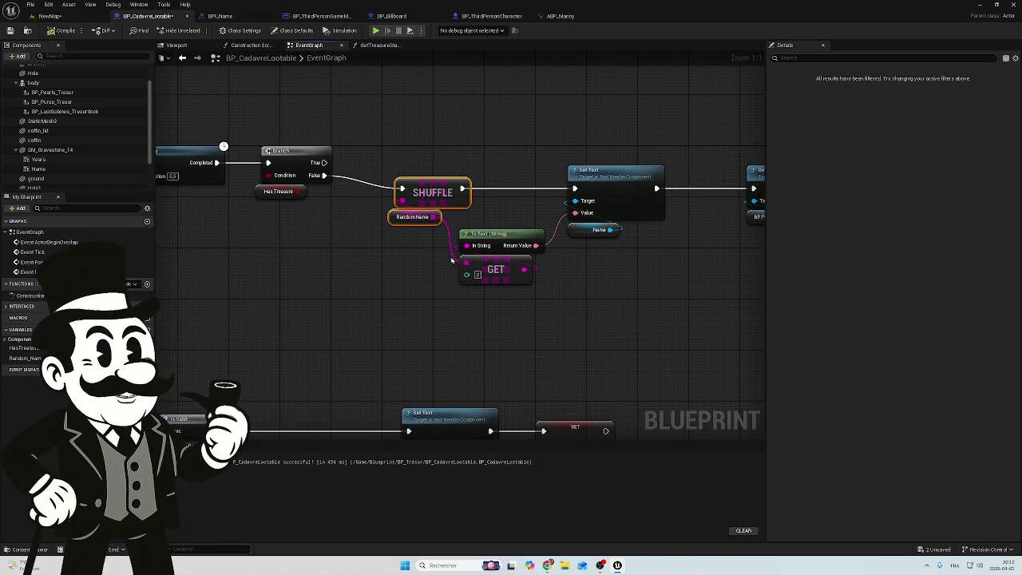
pyautogui.moveTo(541, 301); pyautogui.dragTo(447, 301)
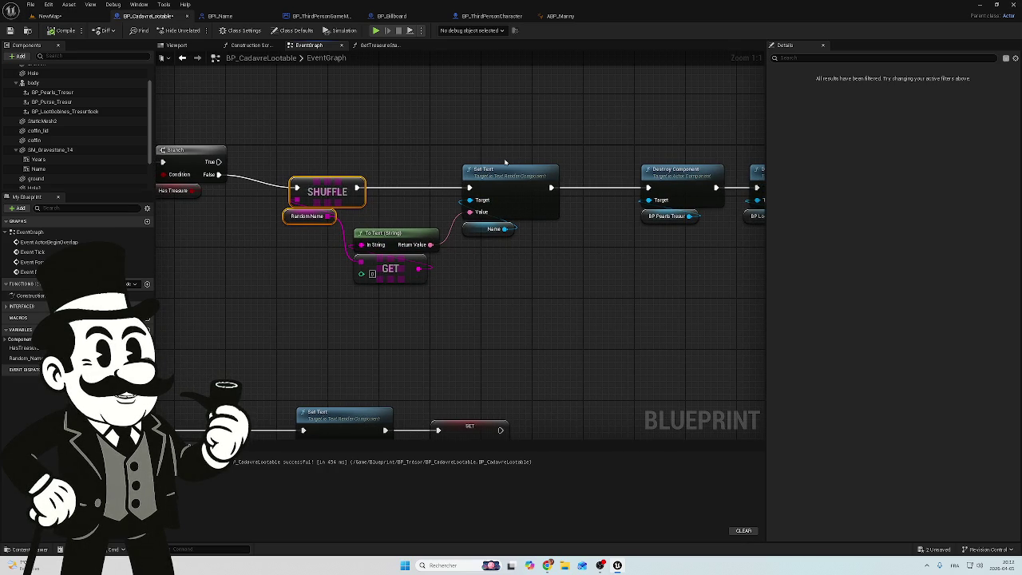
pyautogui.moveTo(548, 276); pyautogui.dragTo(444, 279)
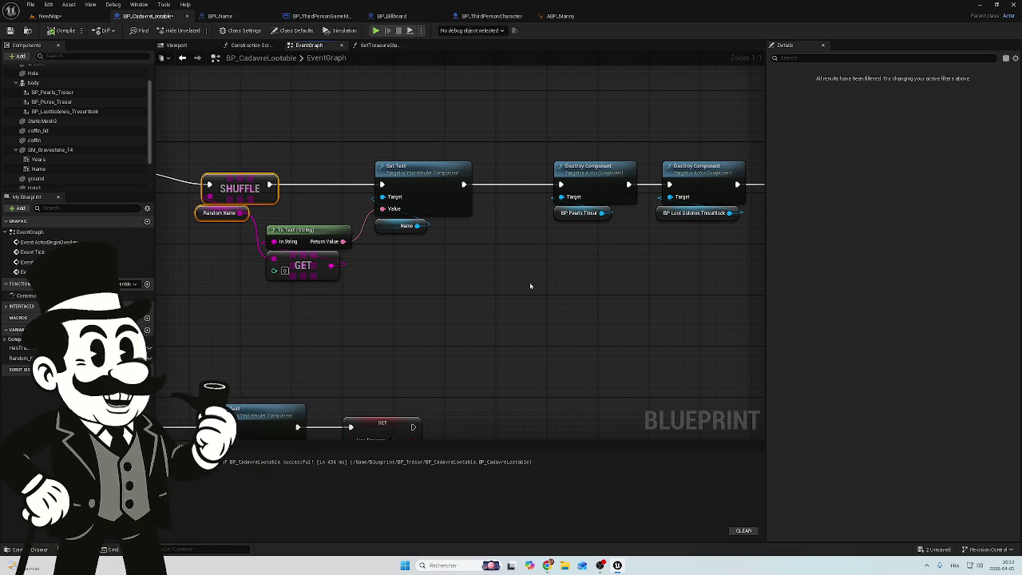
pyautogui.moveTo(493, 258); pyautogui.dragTo(467, 258)
pyautogui.click(406, 170)
pyautogui.moveTo(405, 170); pyautogui.dragTo(436, 170)
pyautogui.moveTo(529, 251); pyautogui.dragTo(468, 258)
pyautogui.moveTo(572, 247); pyautogui.dragTo(351, 244)
# - Save BP_CadavreLootable, then play NewMap and walk into the graveyard
pyautogui.click(13, 32)
pyautogui.click(49, 16)
pyautogui.click(197, 30)
pyautogui.press('w')
pyautogui.press('w')
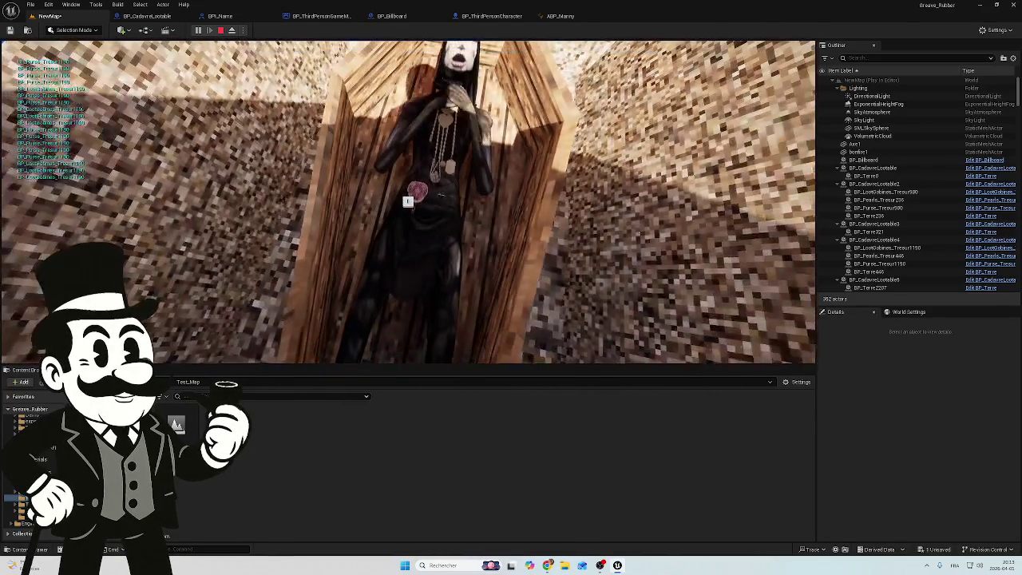
# - Loot a coffin with E, stop the session, then play again and loot another coffin
pyautogui.press('e')
pyautogui.press('e')
pyautogui.press('e')
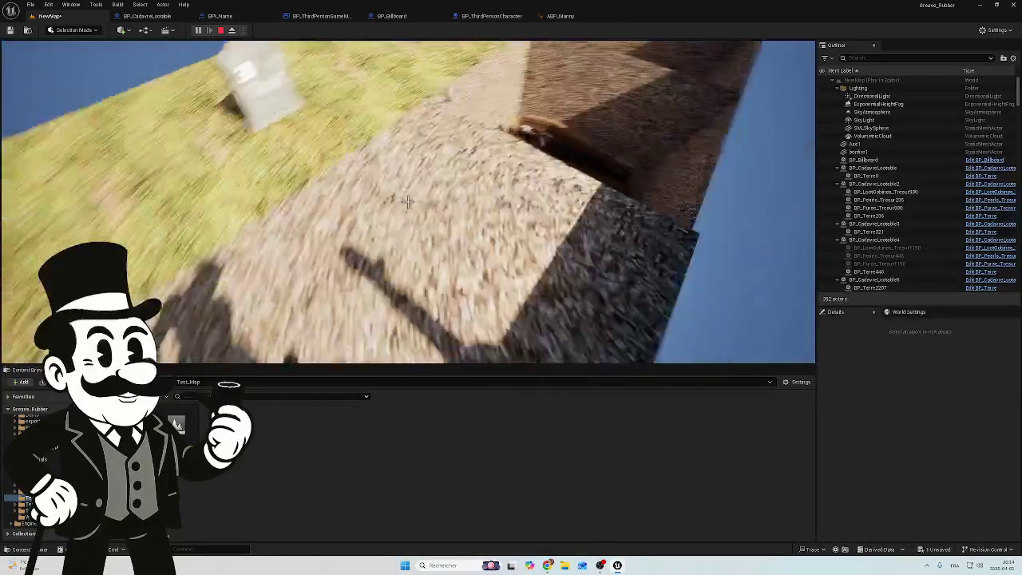
pyautogui.press('a')
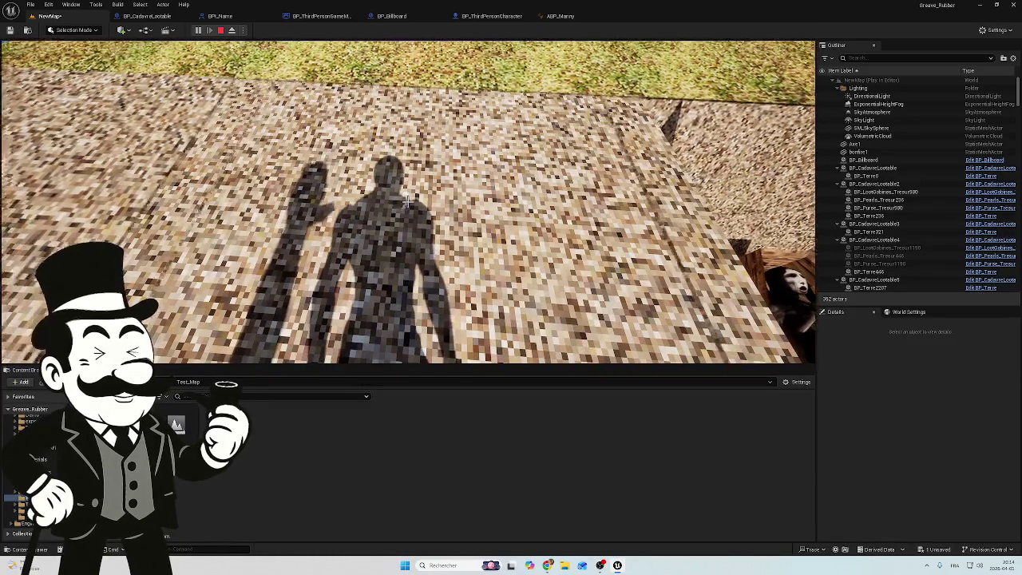
pyautogui.press('a')
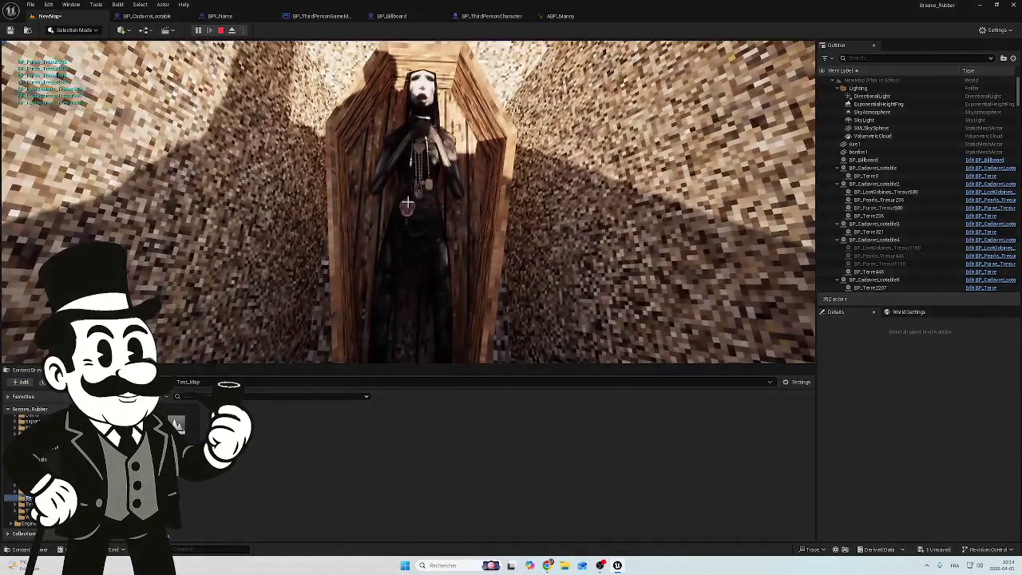
pyautogui.press('s')
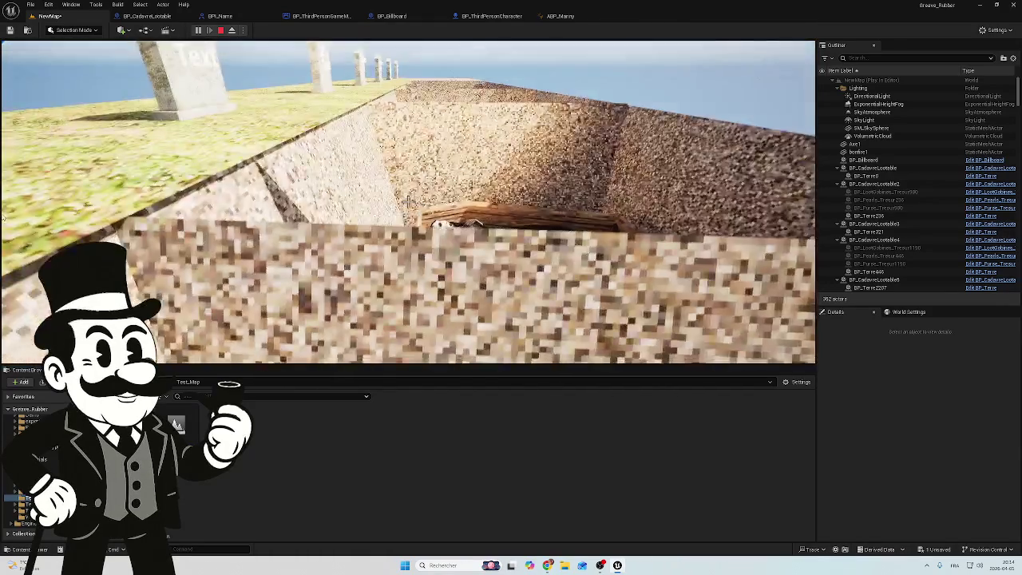
pyautogui.press('Escape')
pyautogui.click(199, 30)
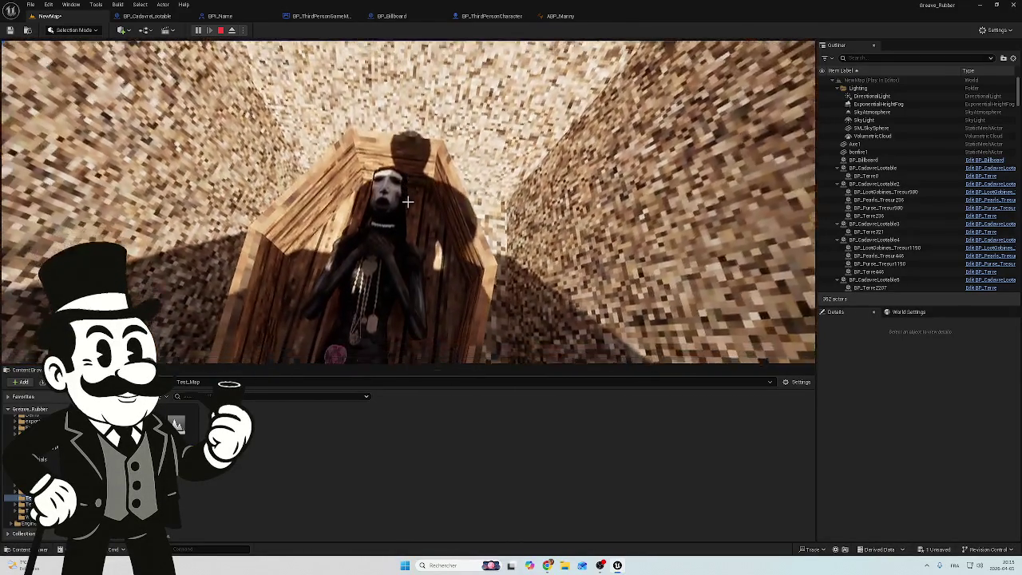
pyautogui.press('e')
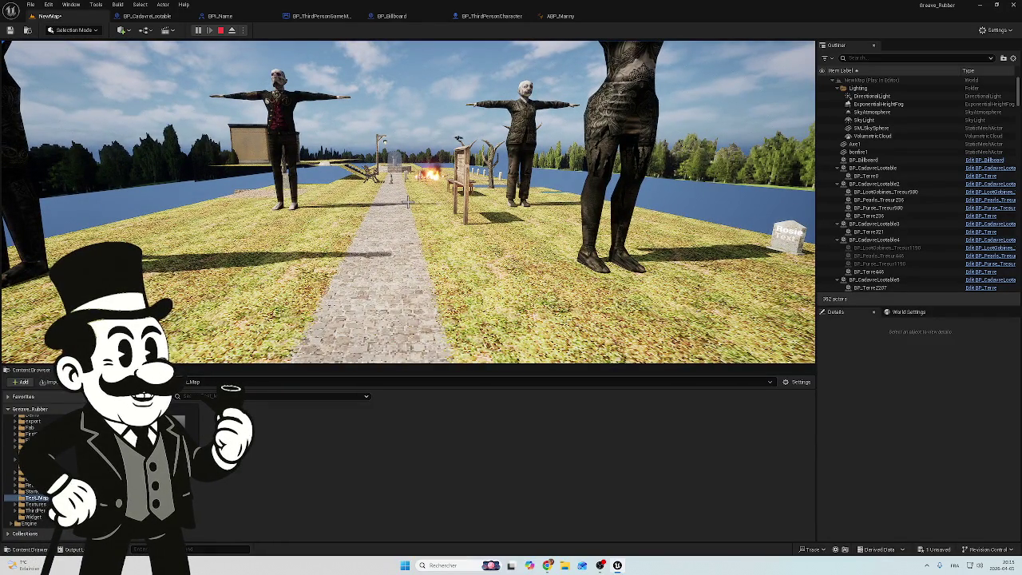
# - Walk past the signboard up to the named gravestones, then end the play session with Esc
pyautogui.press('w')
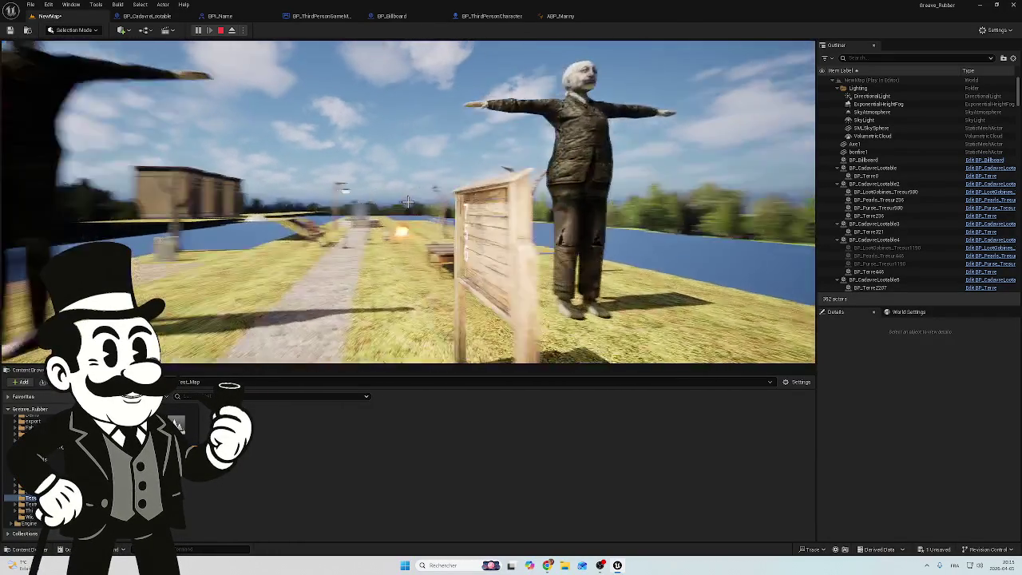
pyautogui.press('w')
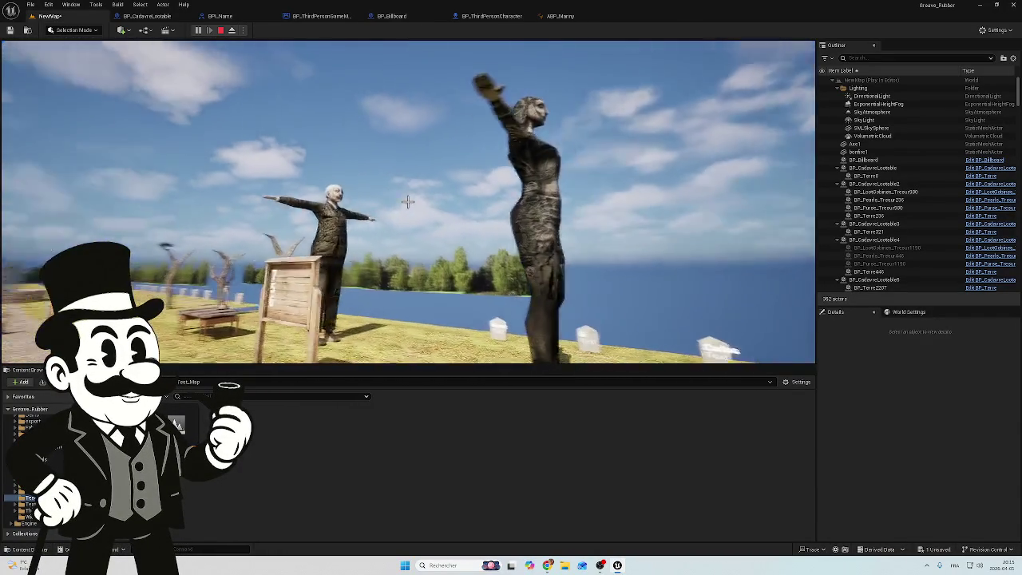
pyautogui.press('s')
pyautogui.press('w')
pyautogui.press('w')
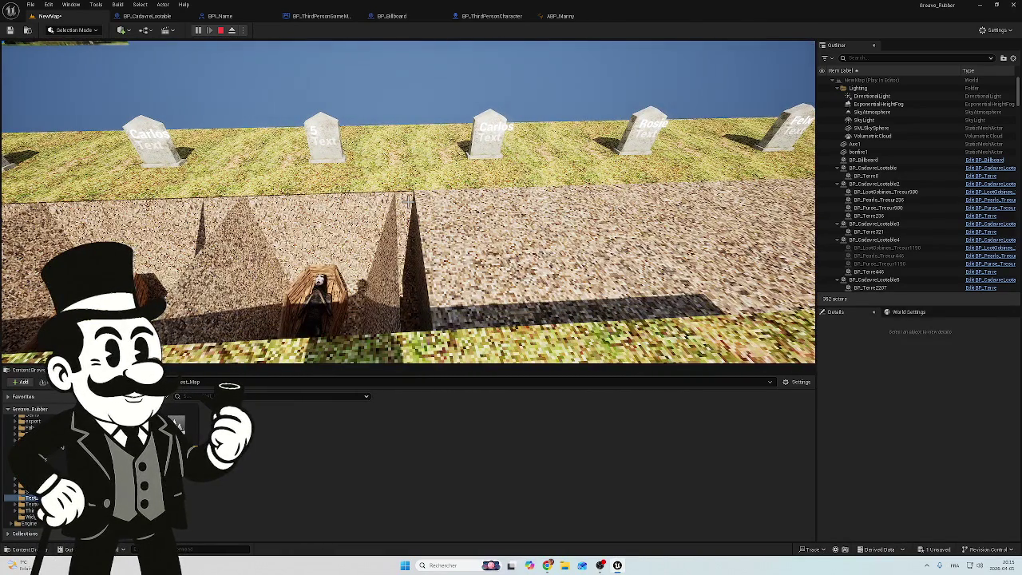
pyautogui.press('Escape')
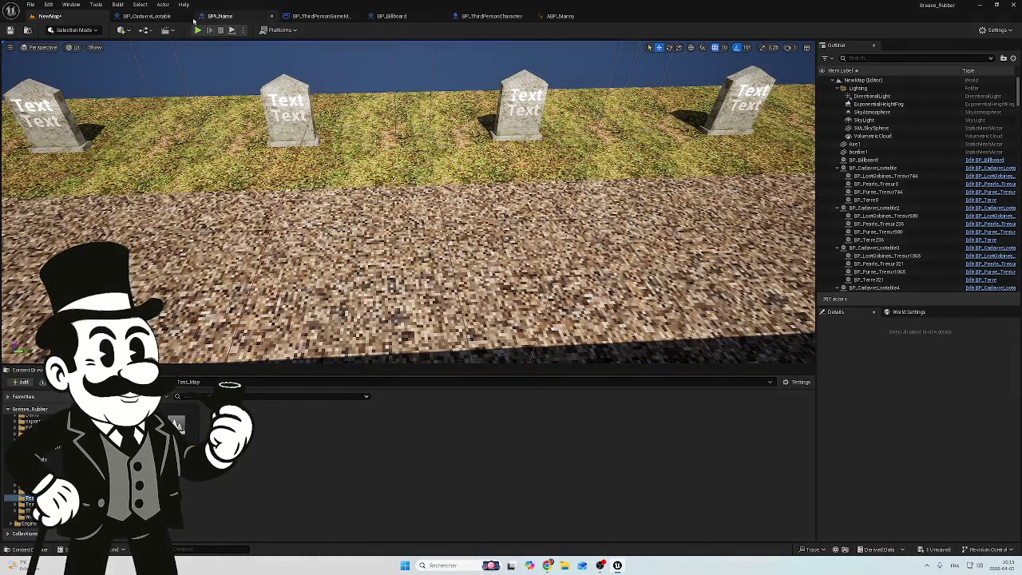
# - Look through the BP_CadavreLootable, game mode and BP_Billboard graphs, then open BP_ThirdPersonCharacter
pyautogui.click(146, 16)
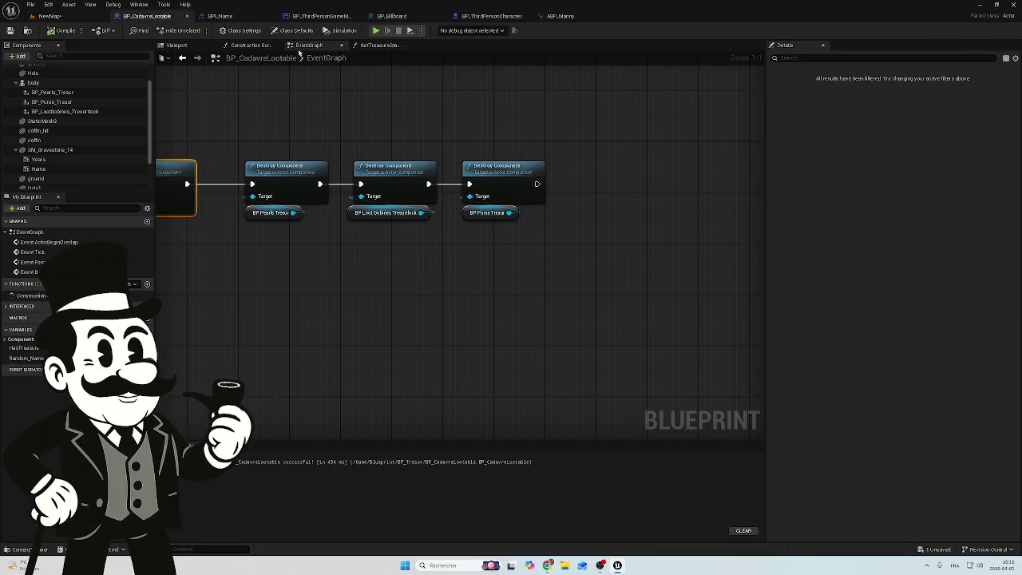
pyautogui.click(319, 16)
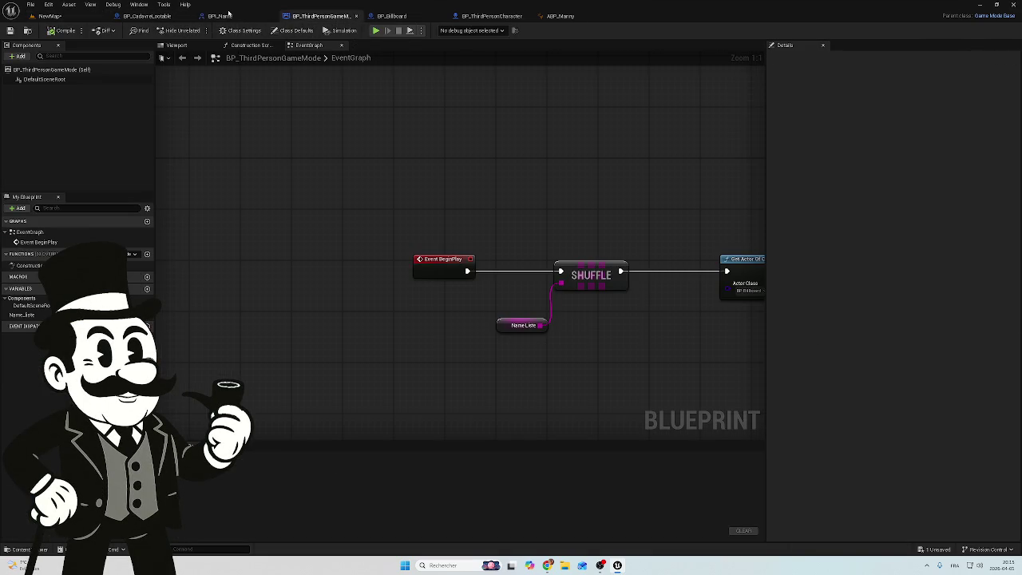
pyautogui.doubleClick(229, 15)
pyautogui.click(625, 5)
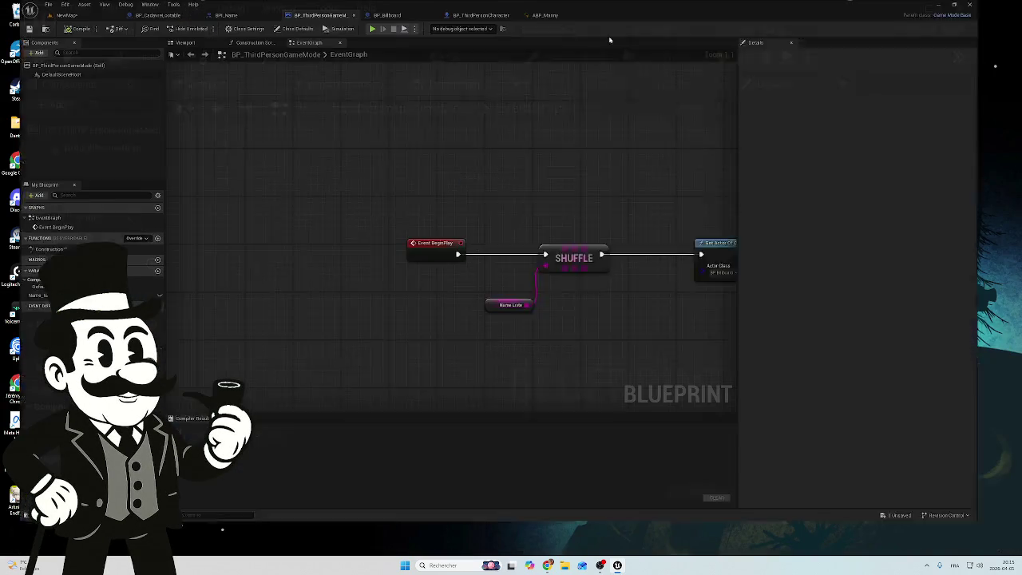
pyautogui.click(393, 16)
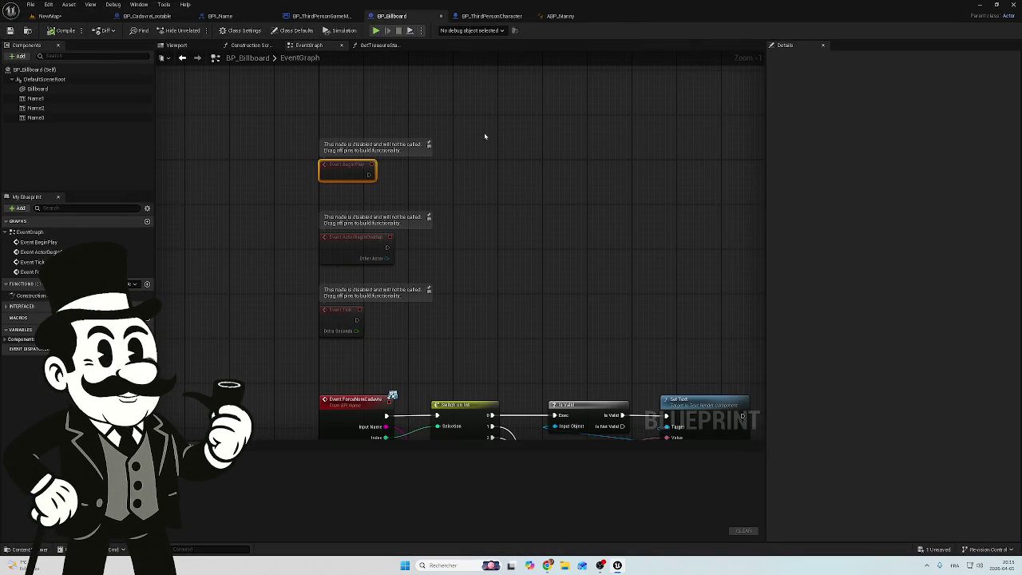
pyautogui.moveTo(530, 296); pyautogui.dragTo(400, 146)
pyautogui.scroll(-1, 431, 178)
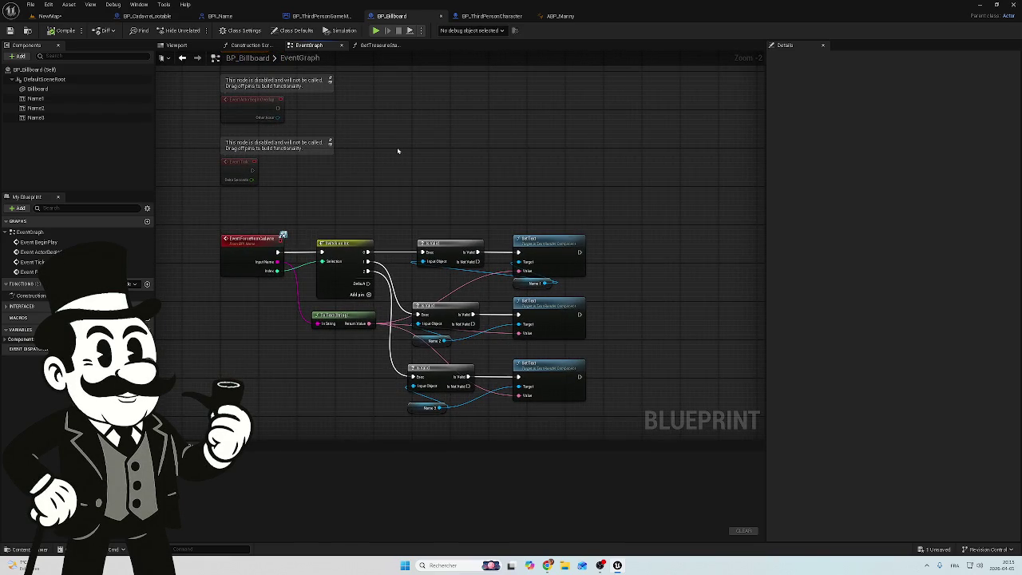
pyautogui.moveTo(380, 151)
pyautogui.mouseDown()
pyautogui.moveTo(349, 182)
pyautogui.moveTo(440, 229)
pyautogui.mouseUp()
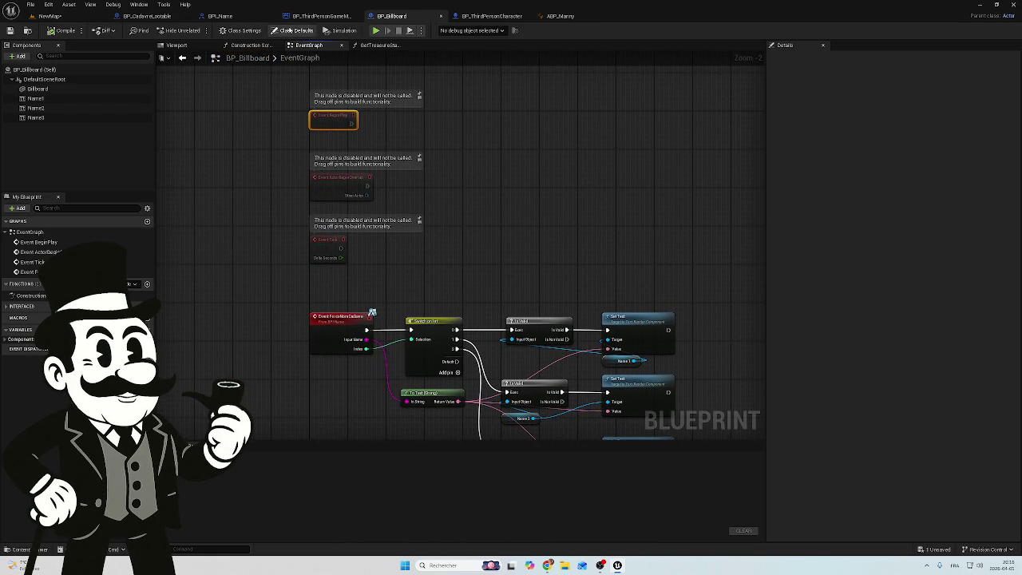
pyautogui.click(491, 16)
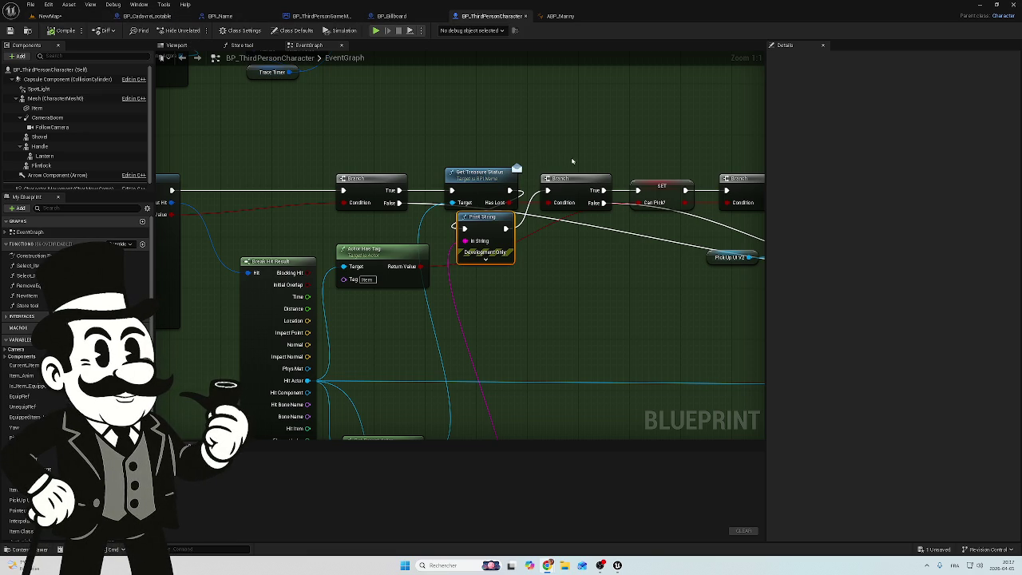
# - Pan across the character graph's item-detection logic to the Sphere Trace By Channel node
pyautogui.scroll(-3, 545, 169)
pyautogui.moveTo(469, 134); pyautogui.dragTo(452, 192)
pyautogui.scroll(-1, 428, 214)
pyautogui.scroll(5, 463, 240)
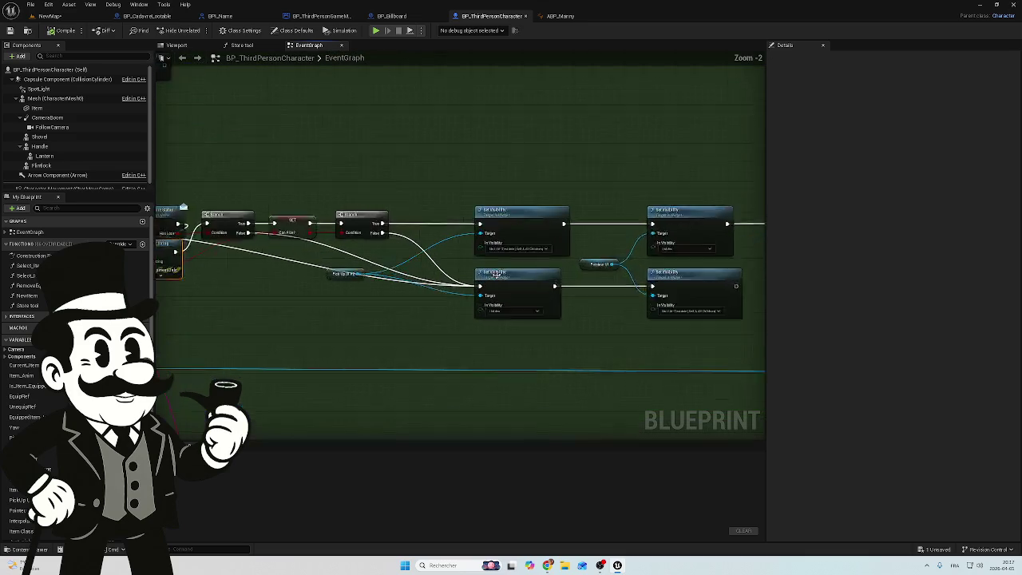
pyautogui.moveTo(505, 241); pyautogui.dragTo(435, 238)
pyautogui.scroll(-6, 437, 237)
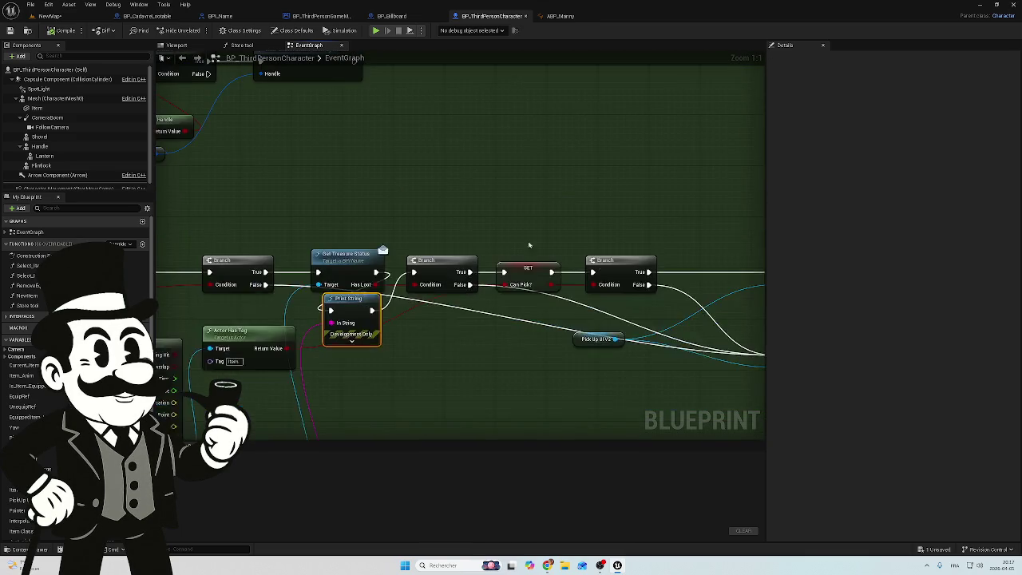
pyautogui.scroll(7, 292, 199)
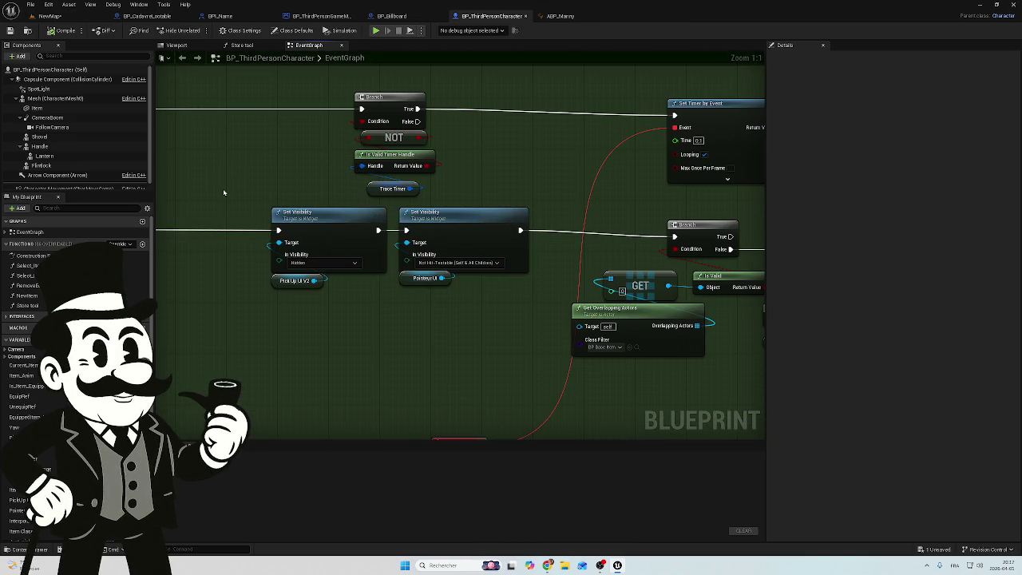
pyautogui.scroll(-6, 223, 190)
pyautogui.scroll(5, 279, 205)
pyautogui.moveTo(515, 257)
pyautogui.mouseDown()
pyautogui.moveTo(262, 191)
pyautogui.moveTo(689, 333)
pyautogui.moveTo(336, 185)
pyautogui.mouseUp()
pyautogui.moveTo(616, 218); pyautogui.dragTo(351, 181)
pyautogui.moveTo(648, 264)
pyautogui.mouseDown()
pyautogui.moveTo(497, 220)
pyautogui.moveTo(605, 172)
pyautogui.mouseUp()
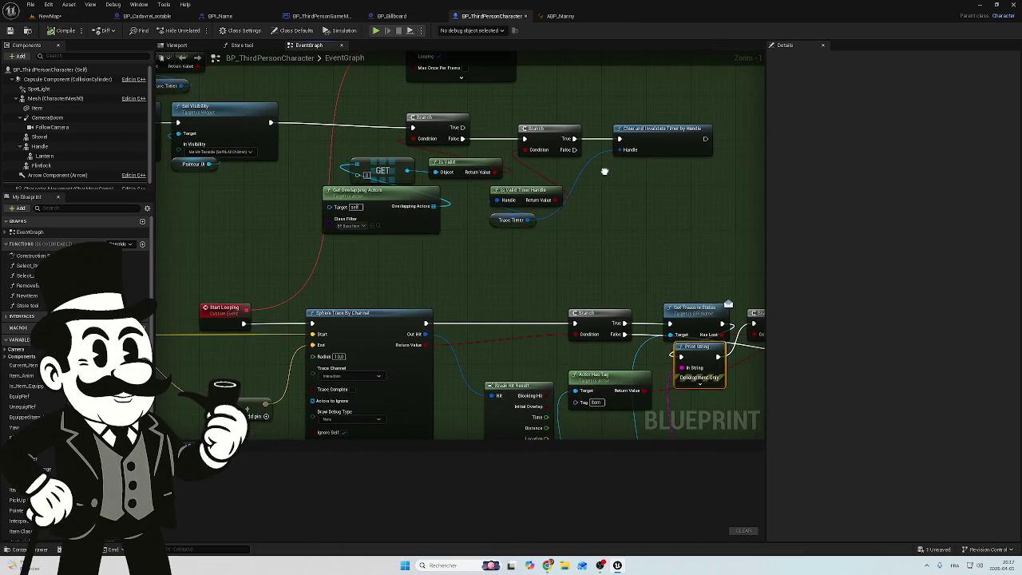
pyautogui.moveTo(462, 274); pyautogui.dragTo(627, 196)
# - Inspect Break Hit Result, Print String and the Get Treasure Status branch, then return to NewMap
pyautogui.scroll(1, 520, 358)
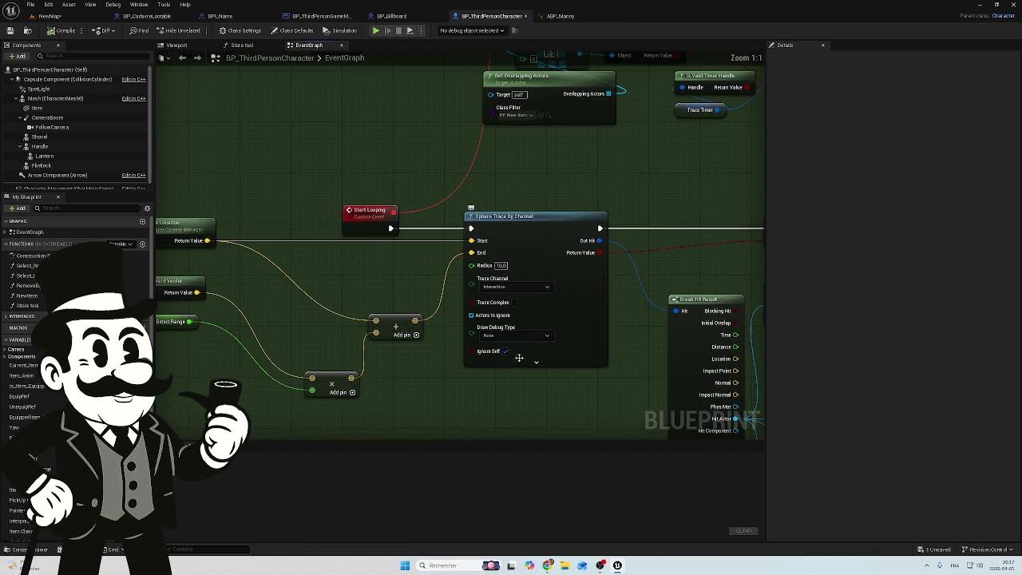
pyautogui.moveTo(404, 358)
pyautogui.mouseDown()
pyautogui.moveTo(598, 343)
pyautogui.moveTo(380, 267)
pyautogui.moveTo(352, 333)
pyautogui.moveTo(161, 204)
pyautogui.mouseUp()
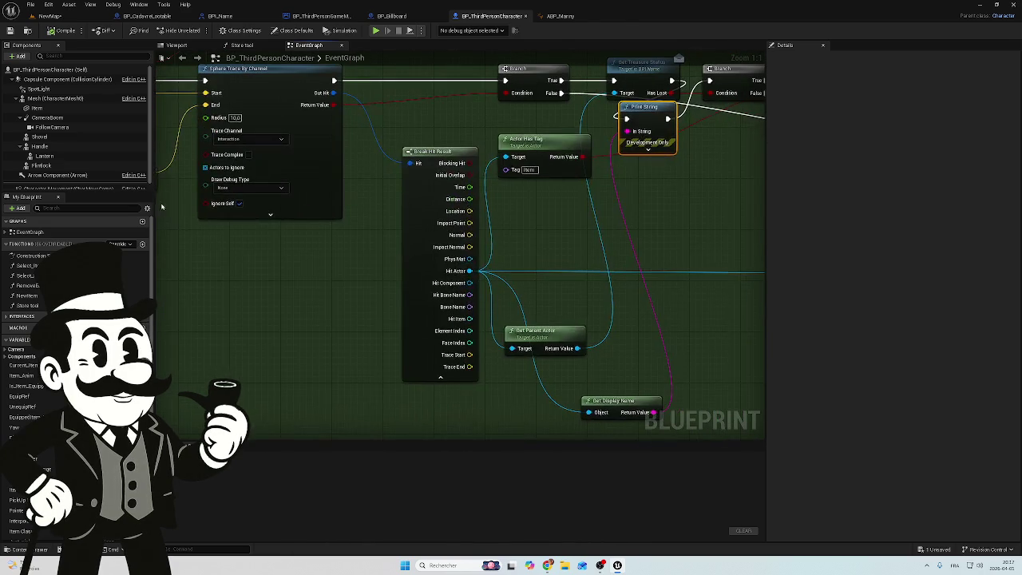
pyautogui.moveTo(506, 284)
pyautogui.mouseDown()
pyautogui.moveTo(529, 244)
pyautogui.moveTo(453, 288)
pyautogui.moveTo(232, 264)
pyautogui.moveTo(251, 290)
pyautogui.moveTo(142, 259)
pyautogui.moveTo(438, 237)
pyautogui.moveTo(418, 237)
pyautogui.moveTo(418, 259)
pyautogui.moveTo(484, 294)
pyautogui.mouseUp()
pyautogui.scroll(1, 515, 215)
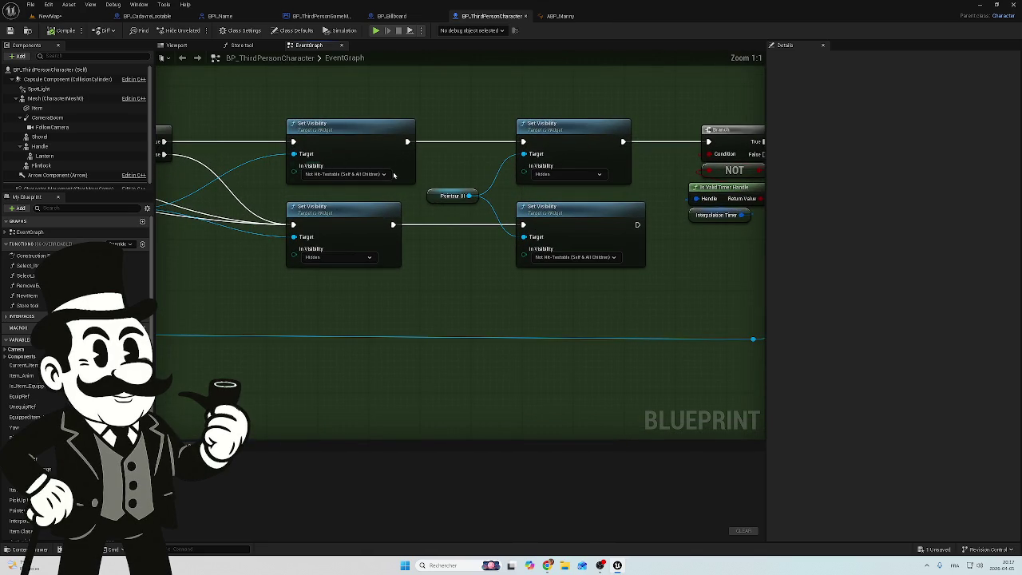
pyautogui.moveTo(287, 200)
pyautogui.mouseDown()
pyautogui.moveTo(300, 265)
pyautogui.moveTo(319, 280)
pyautogui.moveTo(565, 297)
pyautogui.mouseUp()
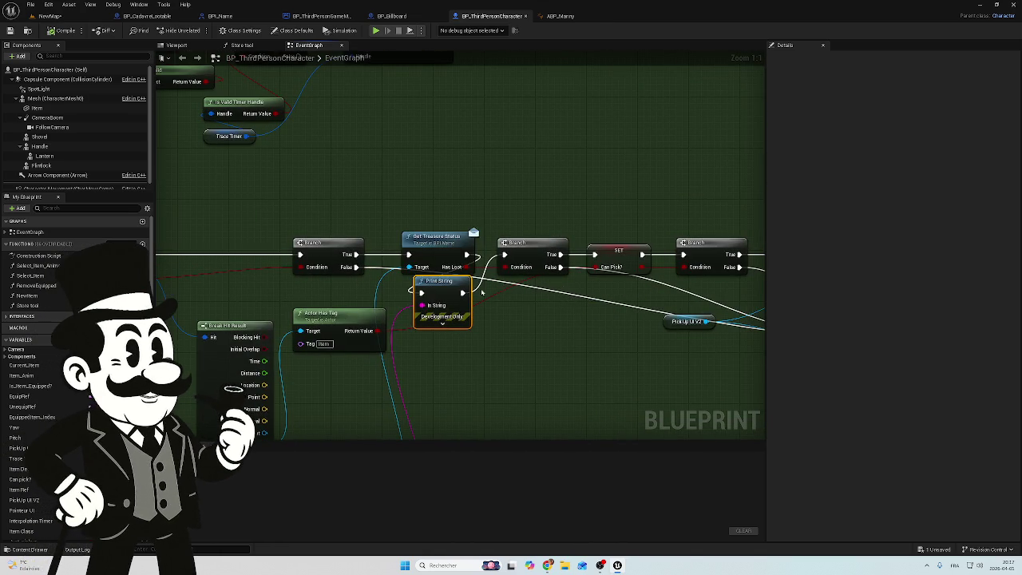
pyautogui.moveTo(256, 184)
pyautogui.mouseDown()
pyautogui.moveTo(367, 290)
pyautogui.moveTo(425, 286)
pyautogui.mouseUp()
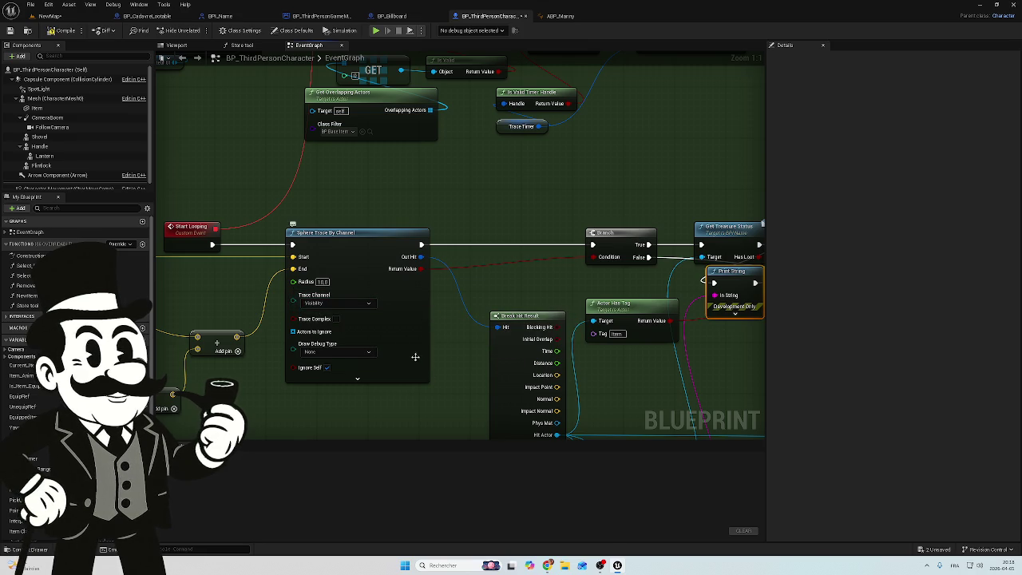
pyautogui.moveTo(355, 224); pyautogui.dragTo(467, 196)
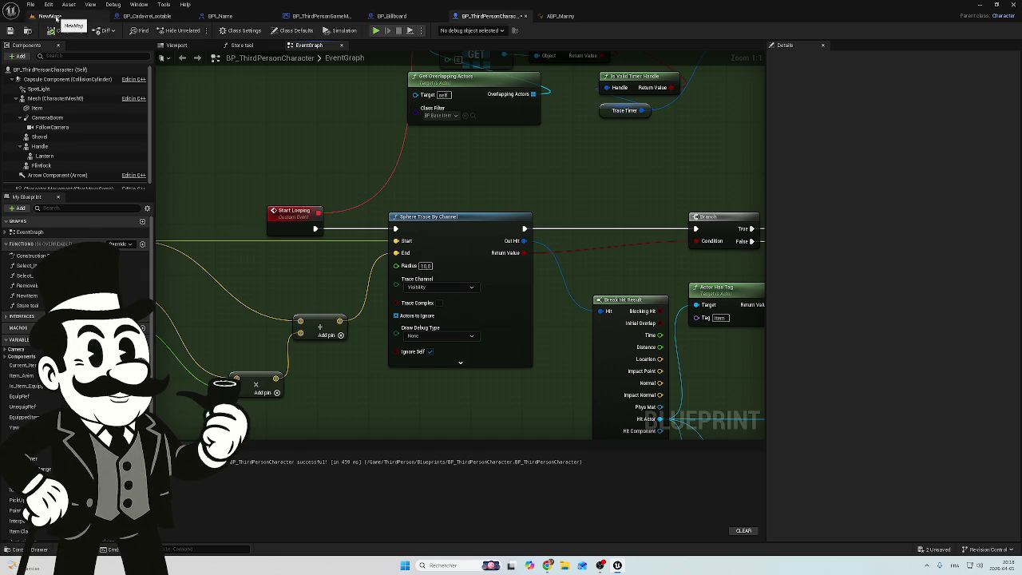
pyautogui.click(50, 16)
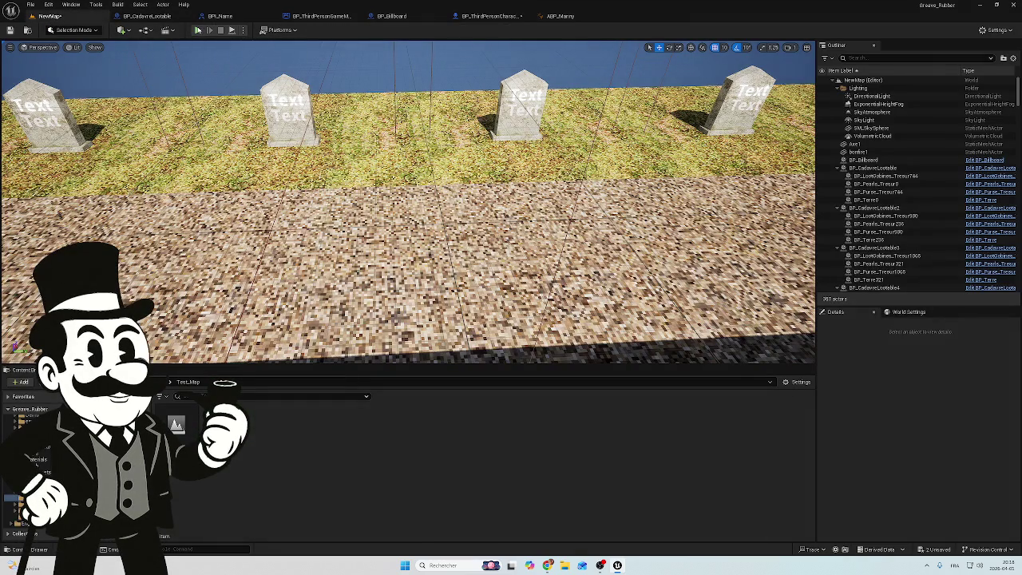
# - Playtest the level with Alt+P, then return to the BP_CadavreLootable event graph
pyautogui.hotkey('alt', 'p')
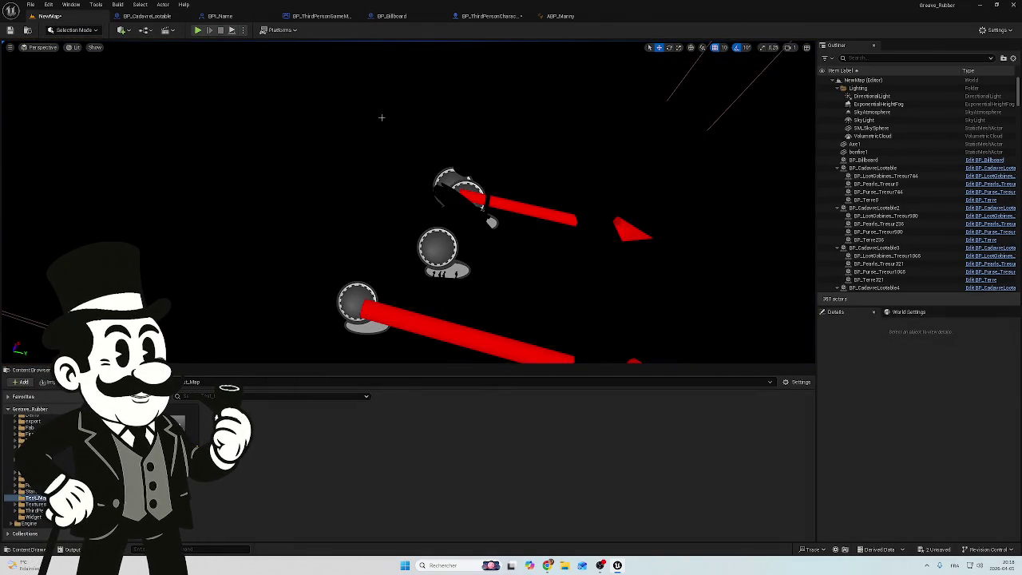
pyautogui.click(151, 17)
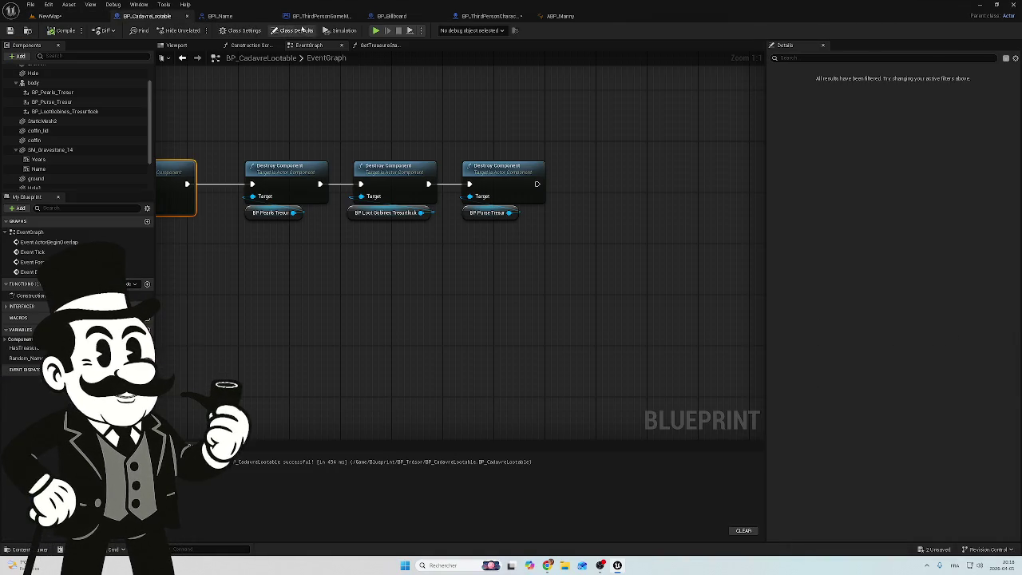
# - Step through the BP_ThirdPersonGameMode and BP_Billboard blueprints back to BP_ThirdPersonCharacter's event graph
pyautogui.click(320, 17)
pyautogui.click(407, 18)
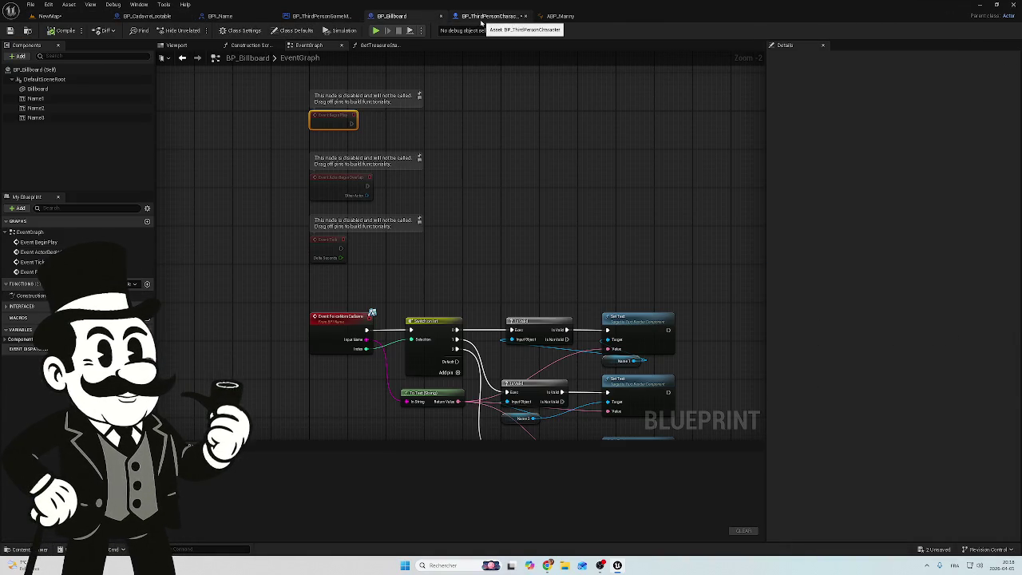
pyautogui.click(487, 17)
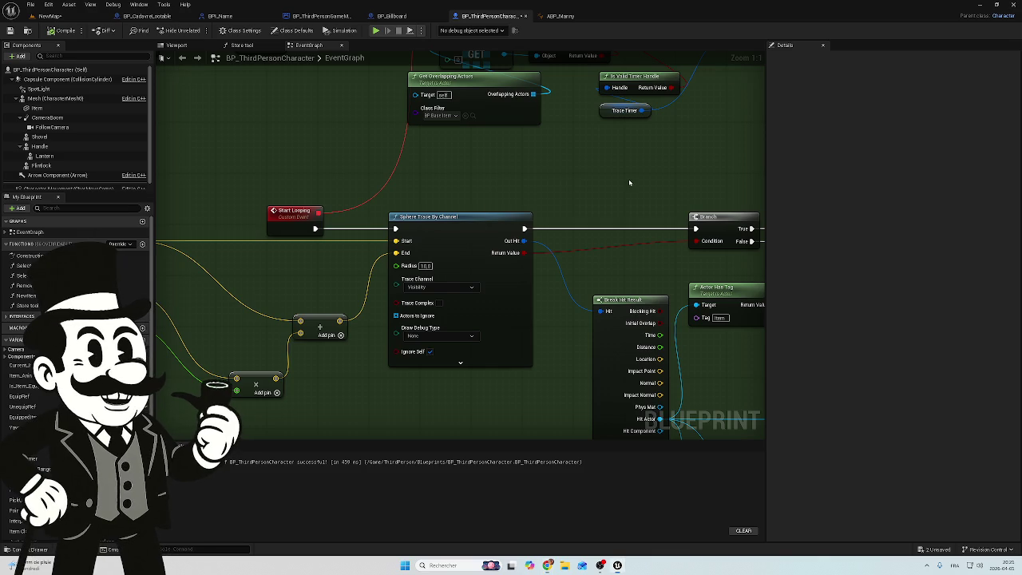
# - Set the Sphere Trace By Channel to the Interaction channel with radius 5.0
pyautogui.scroll(2, 630, 183)
pyautogui.scroll(-4, 499, 183)
pyautogui.scroll(-1, 460, 187)
pyautogui.scroll(-1, 459, 184)
pyautogui.scroll(1, 459, 184)
pyautogui.moveTo(459, 183); pyautogui.dragTo(452, 170)
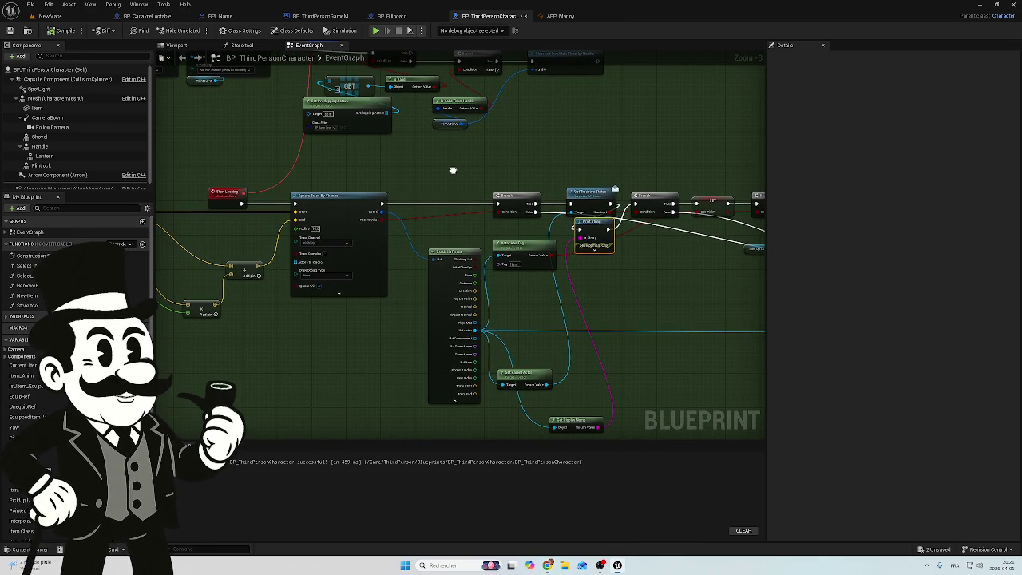
pyautogui.scroll(2, 308, 245)
pyautogui.click(323, 243)
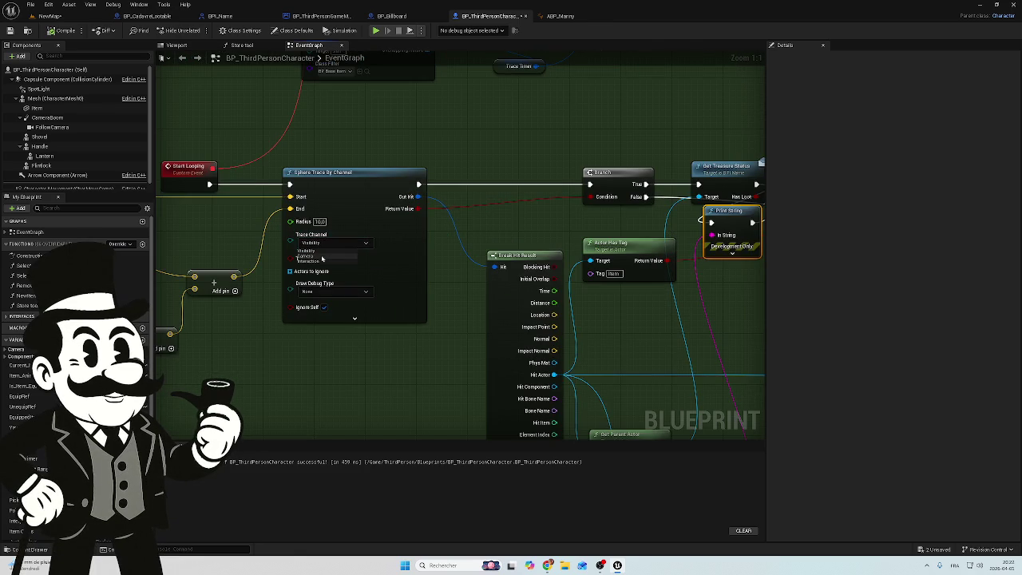
pyautogui.click(320, 261)
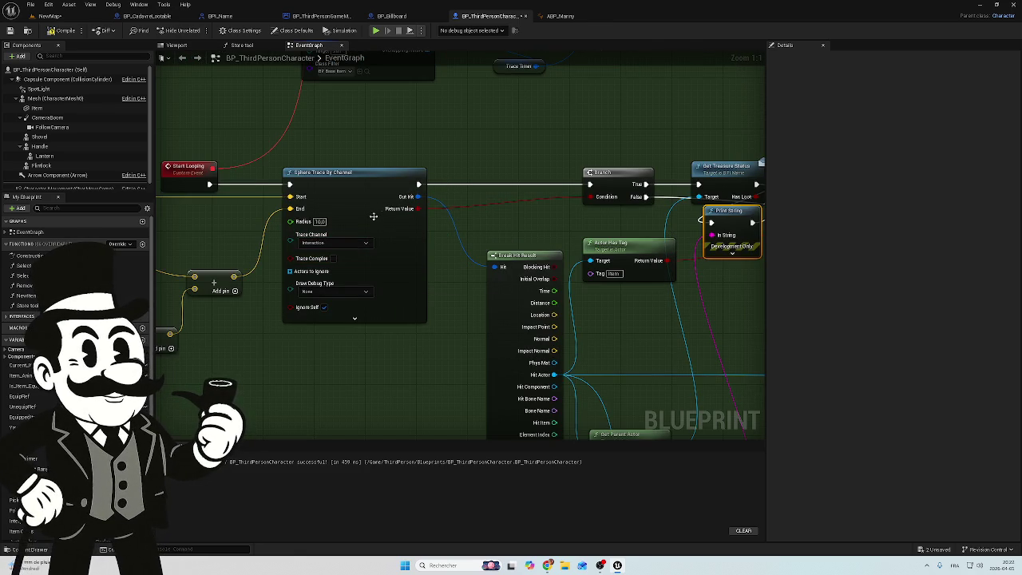
pyautogui.click(319, 221)
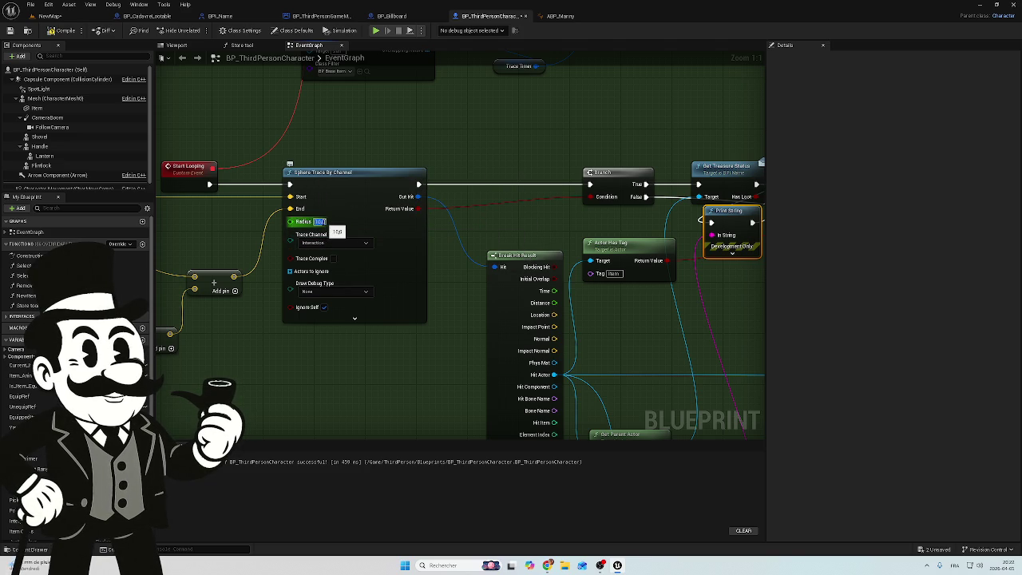
pyautogui.write('5')
pyautogui.press('Return')
# - Compile the character blueprint and start a playtest of NewMap
pyautogui.click(479, 141)
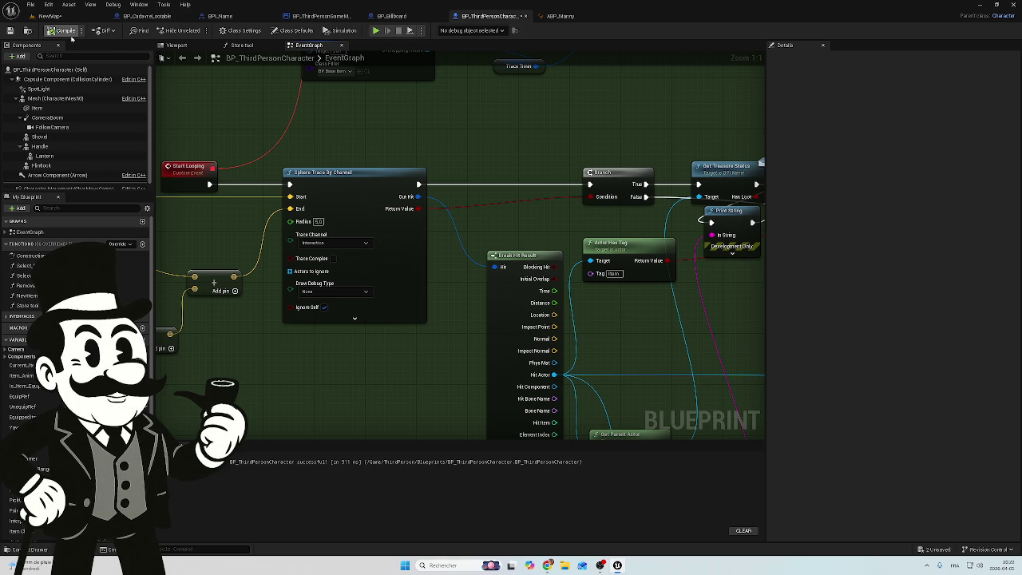
pyautogui.click(49, 16)
pyautogui.click(198, 30)
# - Walk to the nun's coffin, loot her purse and LootGobines, then stop the playtest
pyautogui.press('w')
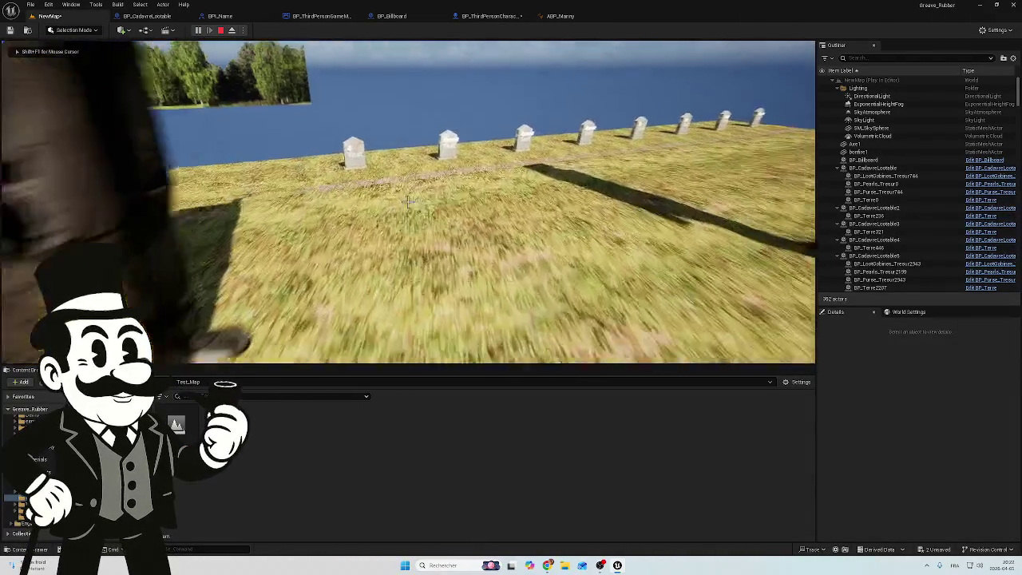
pyautogui.press('w')
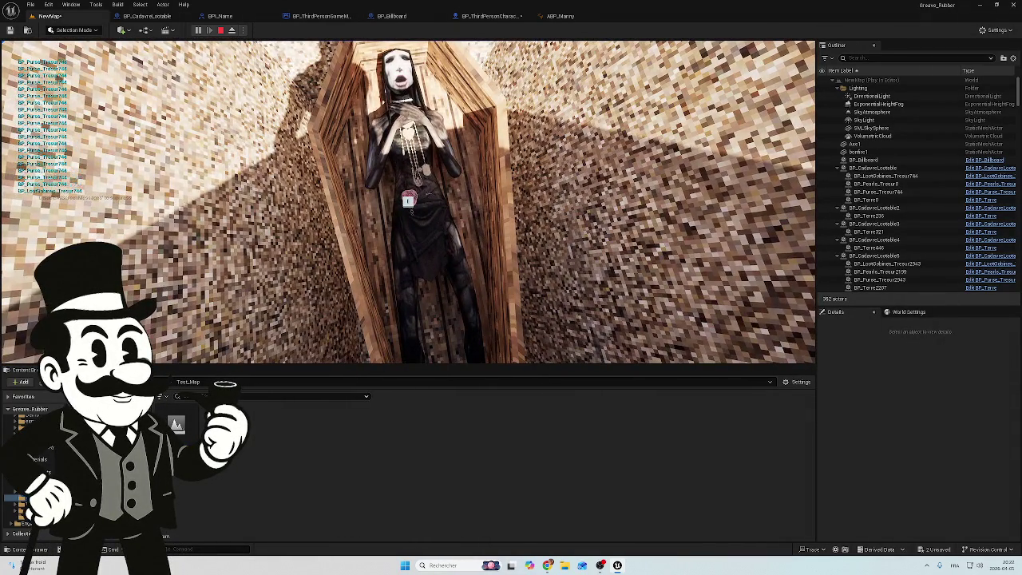
pyautogui.press('e')
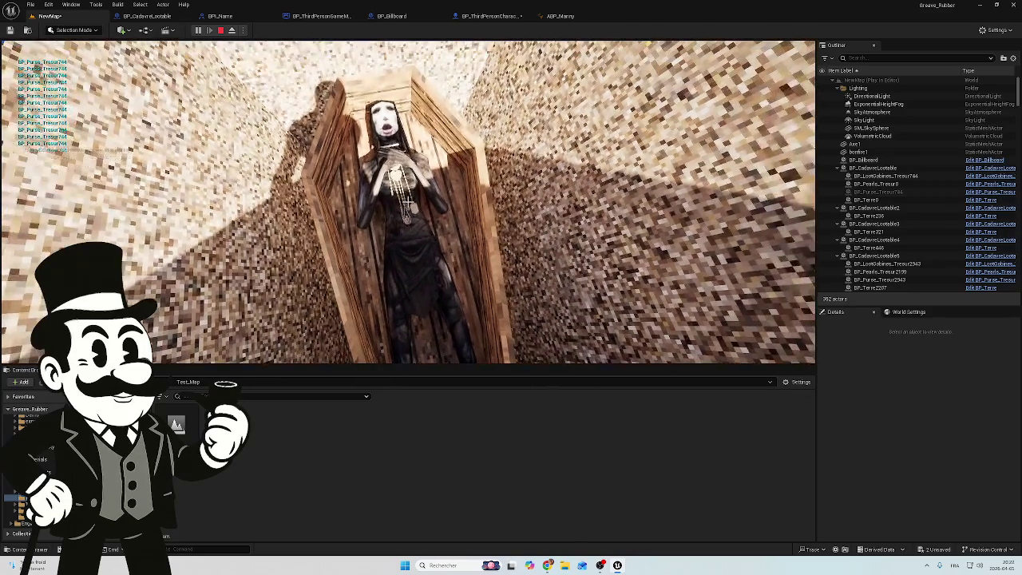
pyautogui.press('e')
pyautogui.press('e')
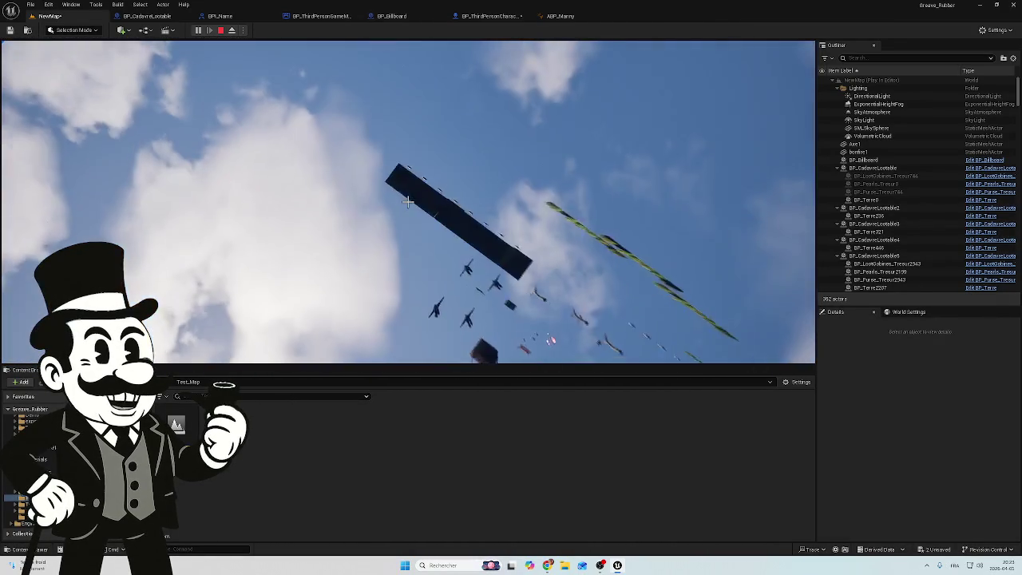
pyautogui.press('Escape')
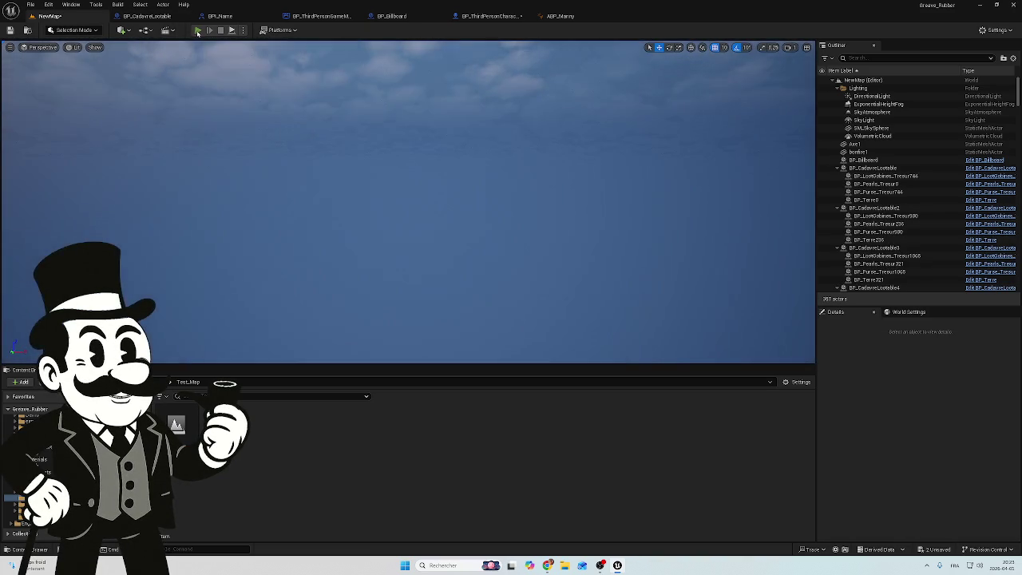
pyautogui.click(198, 31)
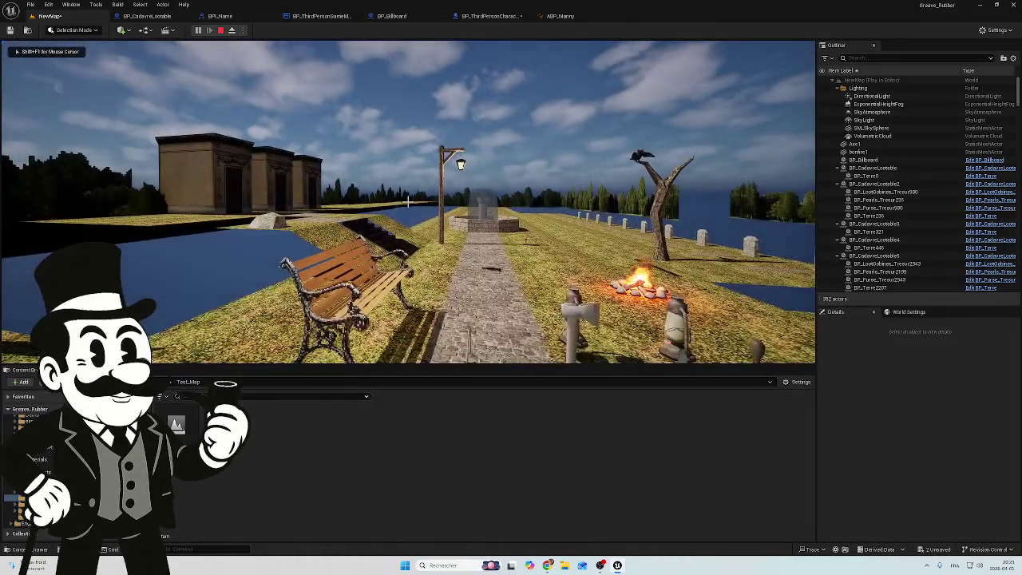
pyautogui.press('Escape')
pyautogui.hotkey('alt', 'p')
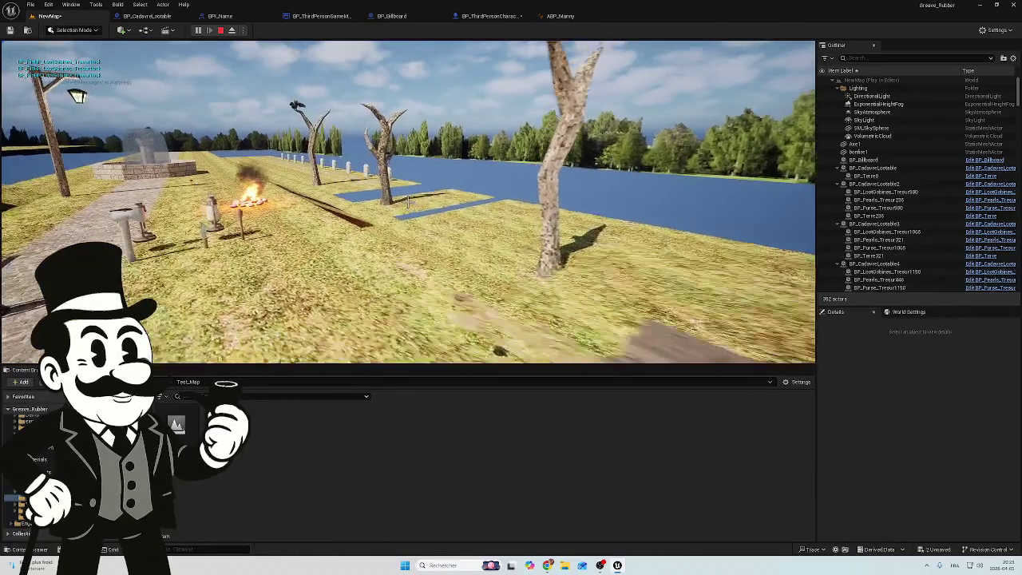
pyautogui.press('w')
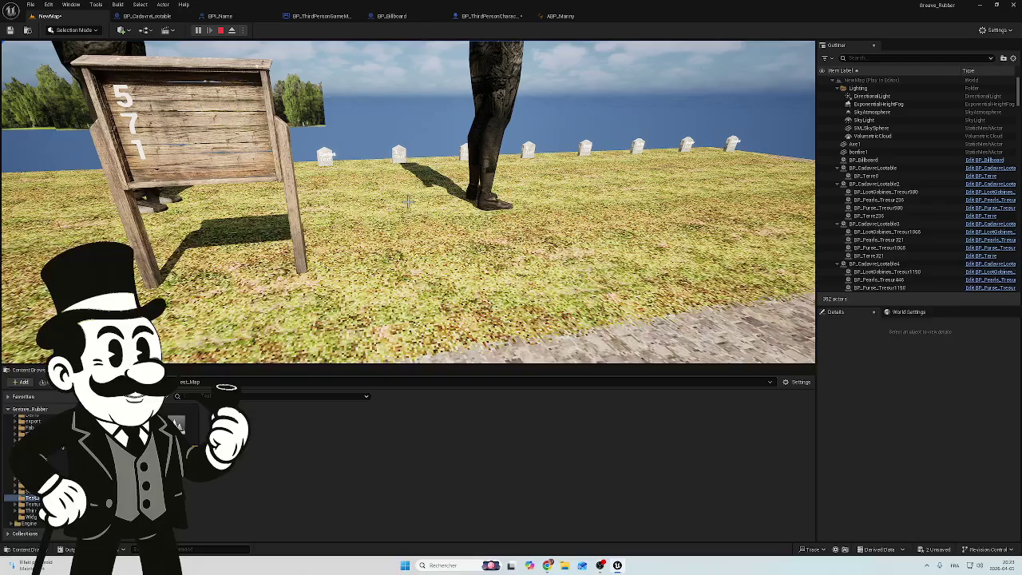
pyautogui.press('w')
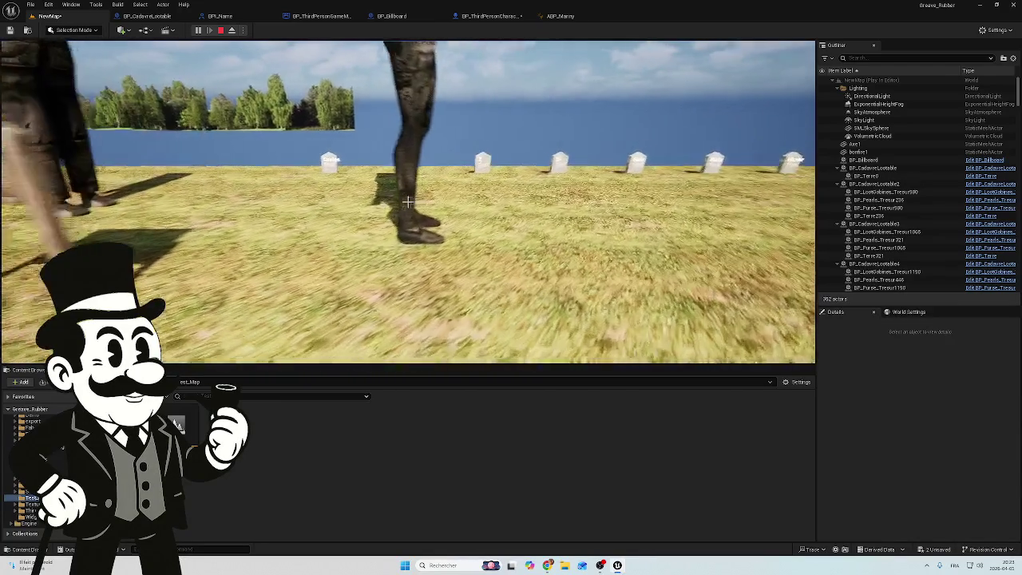
pyautogui.press('w')
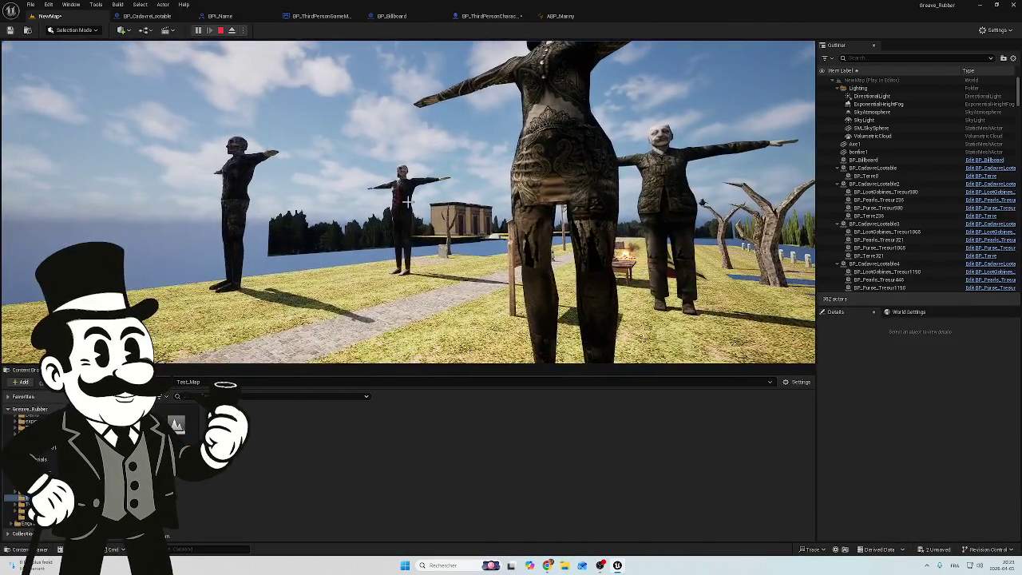
pyautogui.moveTo(407, 202)
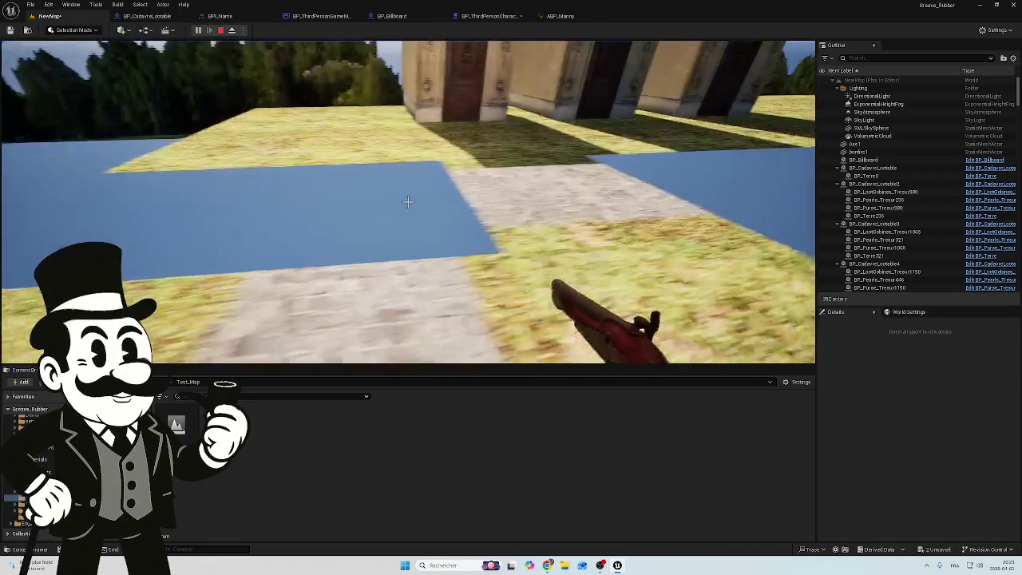
pyautogui.press('w')
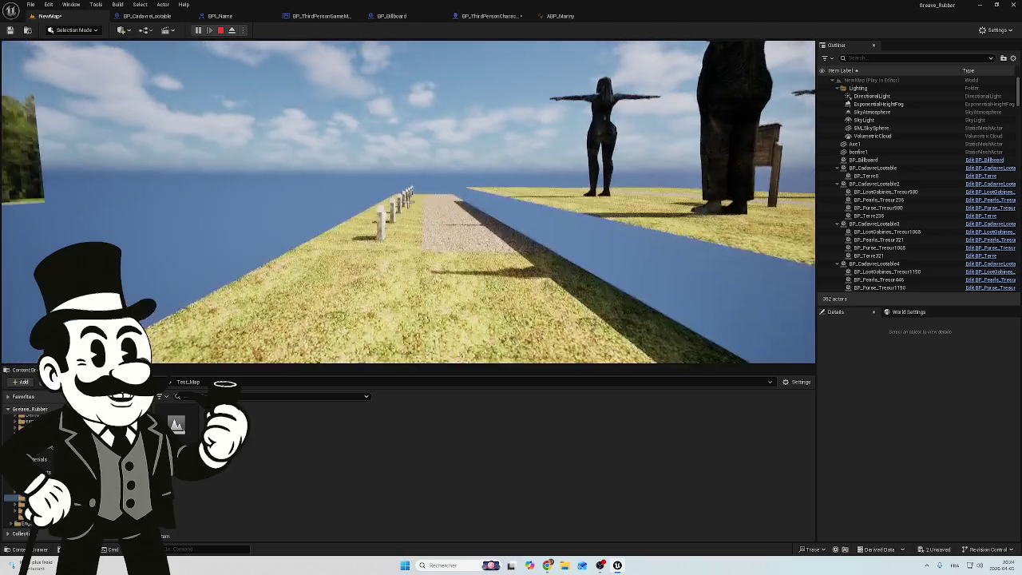
pyautogui.press('Escape')
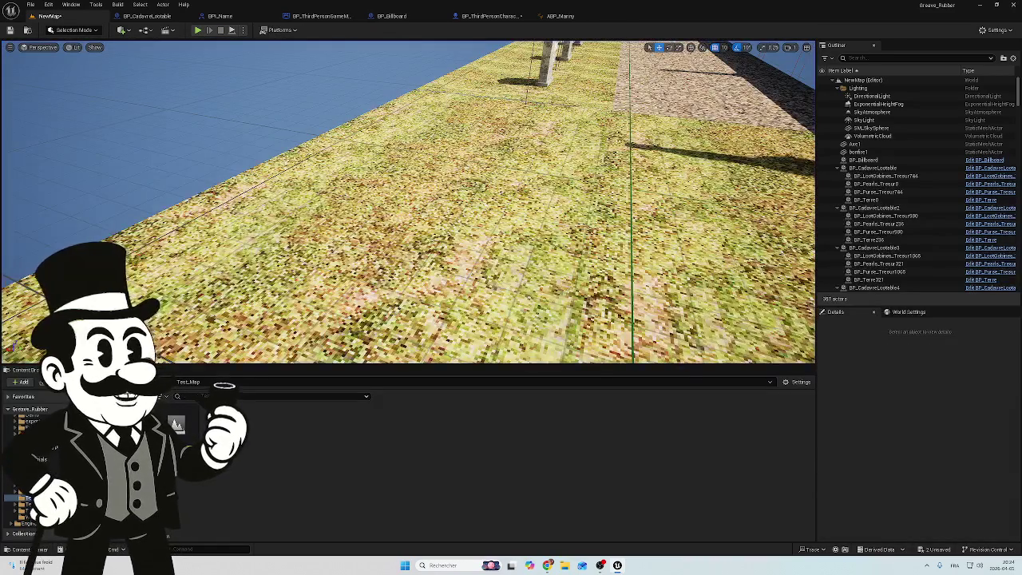
pyautogui.press('s')
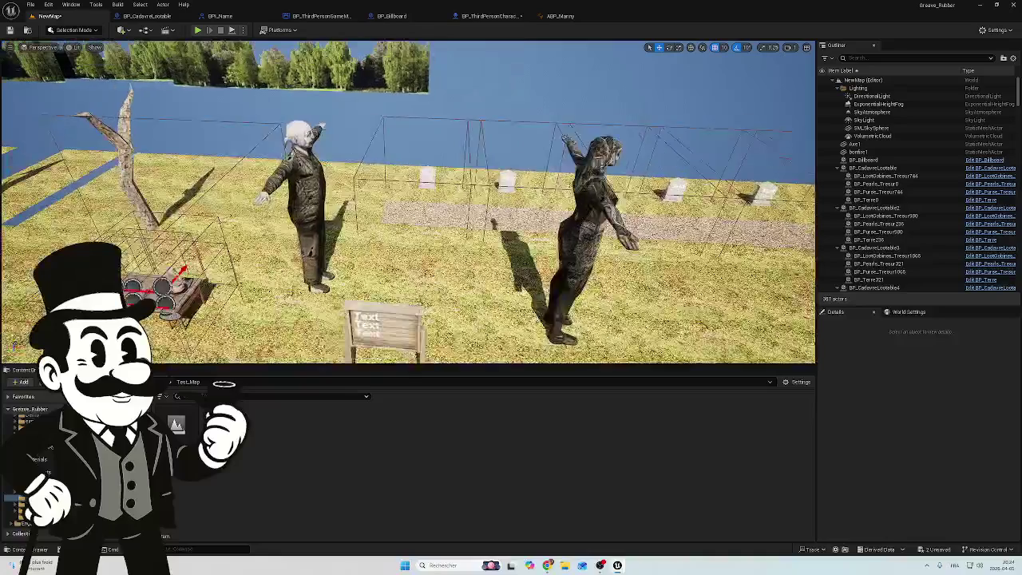
pyautogui.press('w')
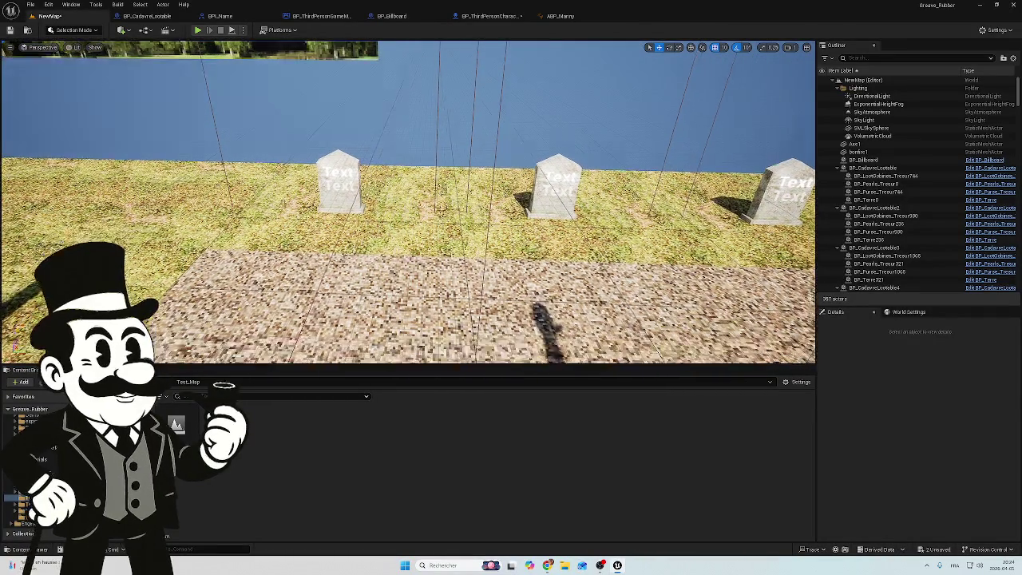
pyautogui.press('s')
pyautogui.press('s')
pyautogui.press('w')
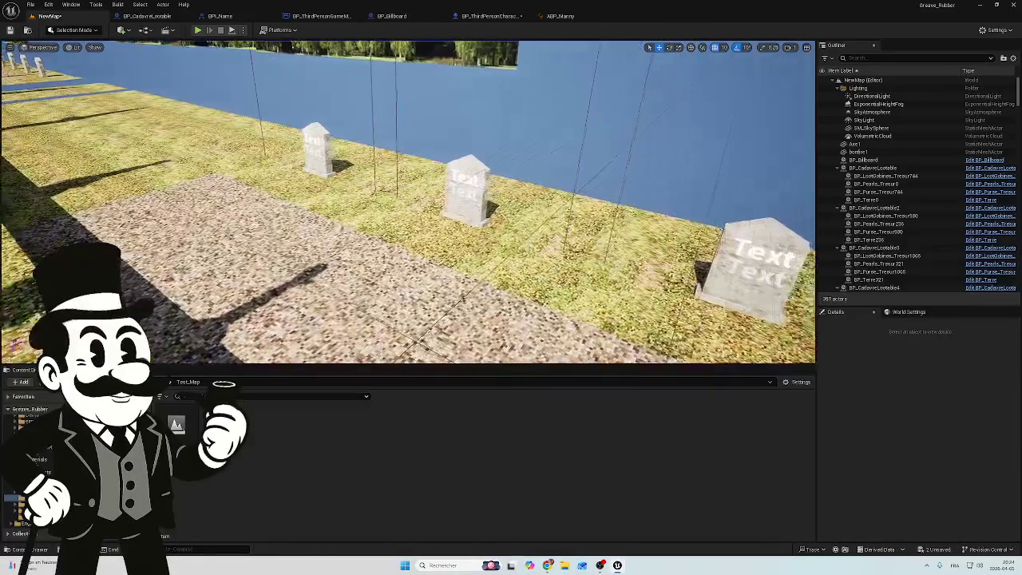
pyautogui.press('s')
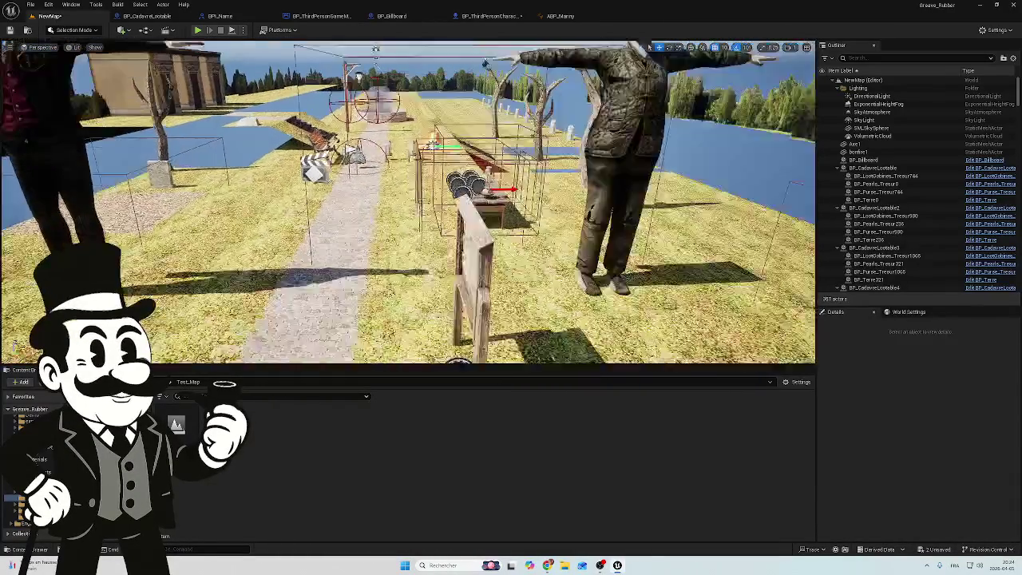
pyautogui.press('w')
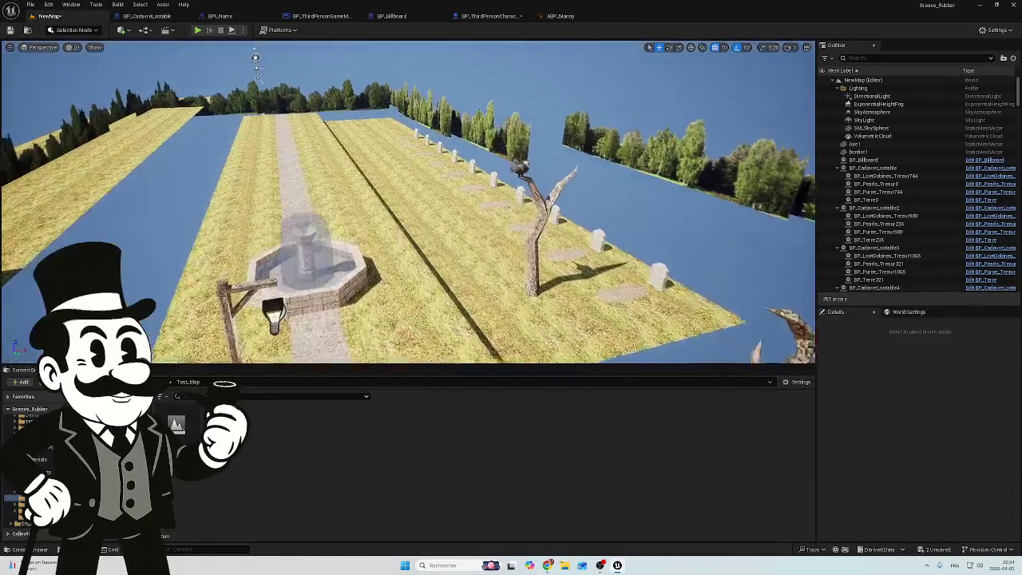
pyautogui.press('w')
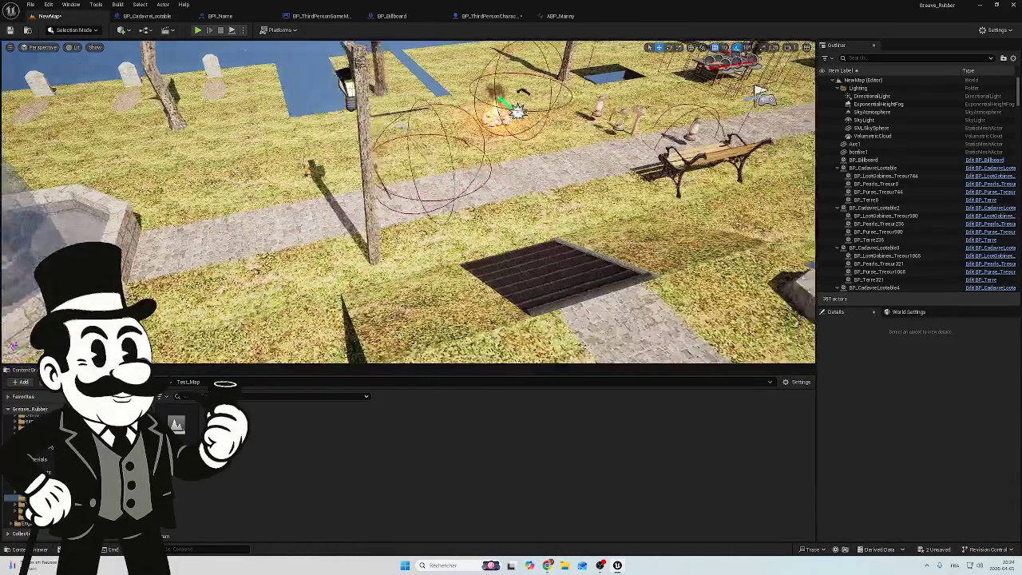
pyautogui.press('s')
pyautogui.press('w')
pyautogui.press('s')
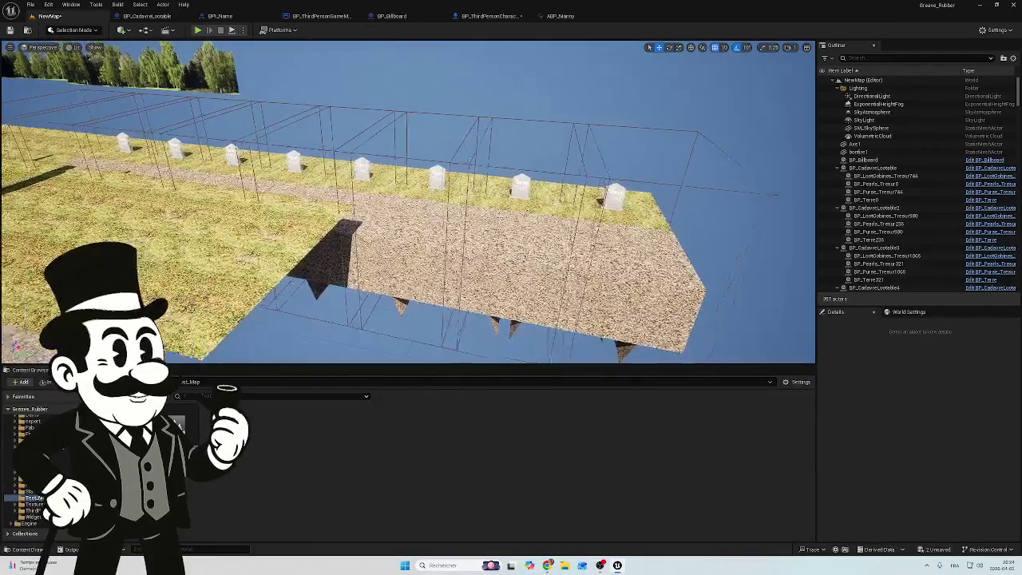
pyautogui.press('d')
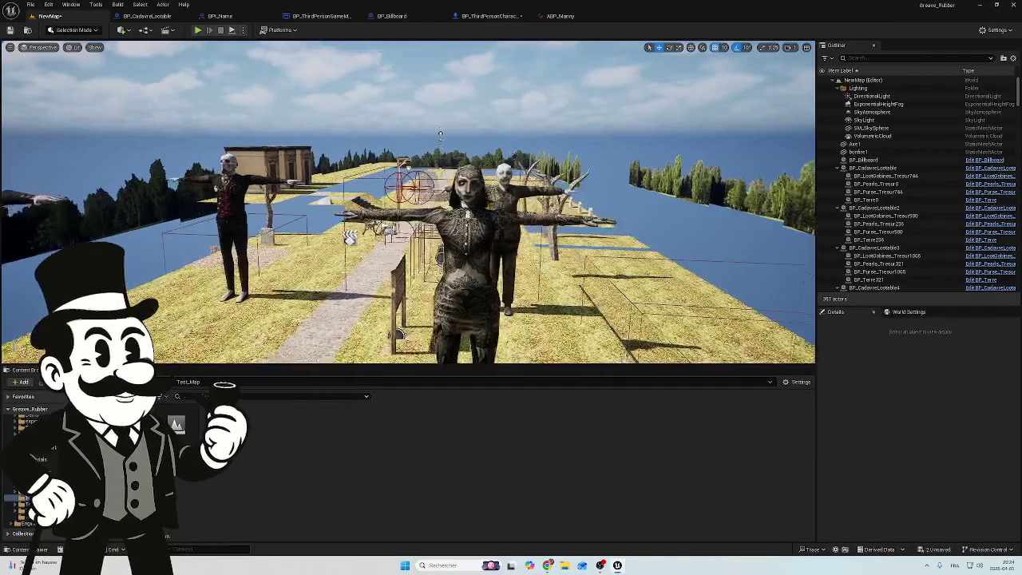